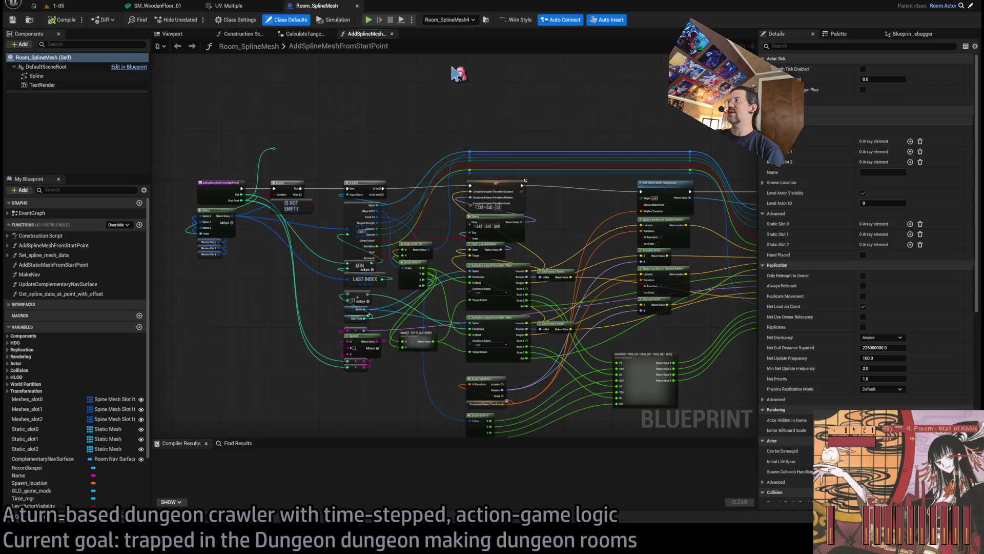
Select Static_slot2, then Meshes_slot2 in My Blueprint's Variables to show Meshes_slot2 in Details
{"action": "left_click", "coordinate": [31, 448]}
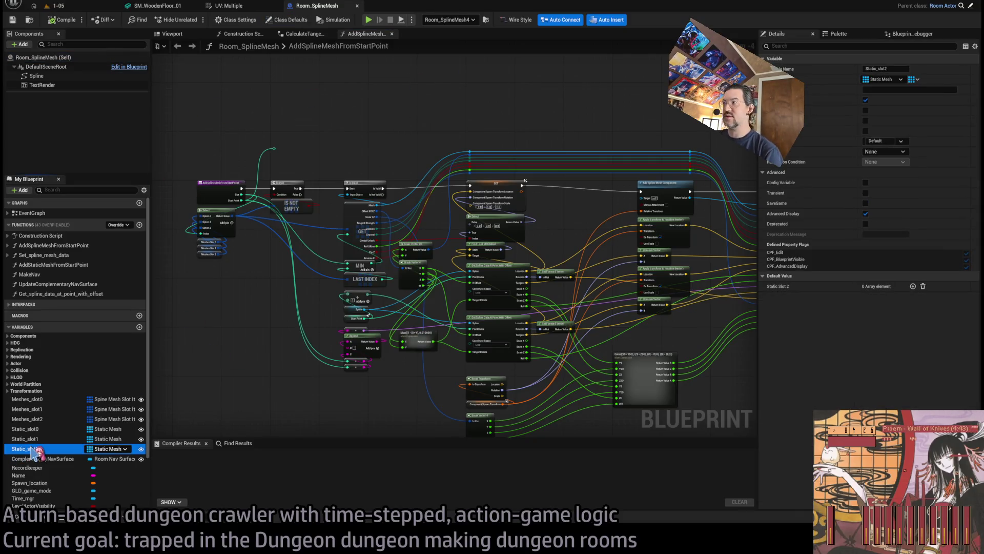
{"action": "left_click", "coordinate": [41, 419]}
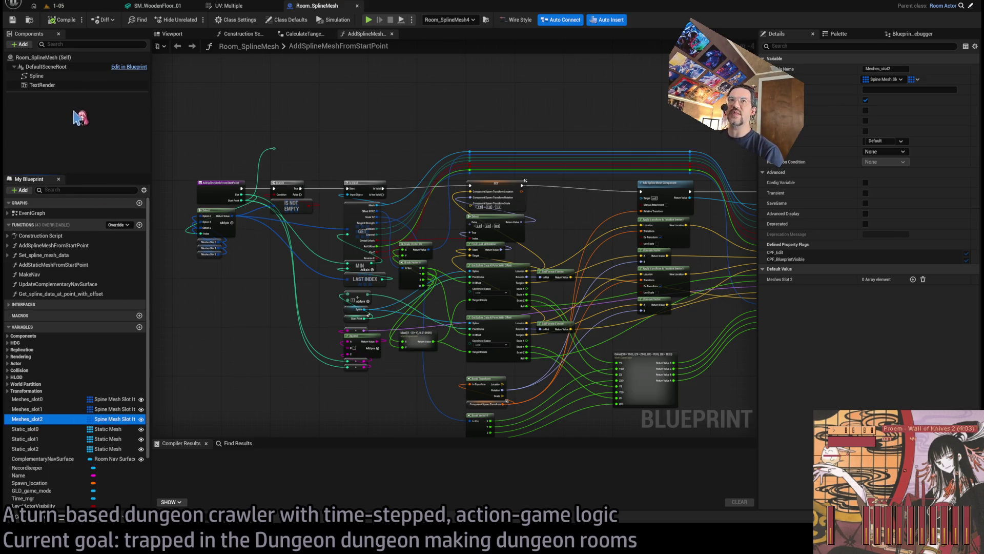
{"action": "scroll", "coordinate": [96, 268], "scroll_direction": "down", "scroll_amount": 2}
{"action": "scroll", "coordinate": [98, 272], "scroll_direction": "up", "scroll_amount": 2}
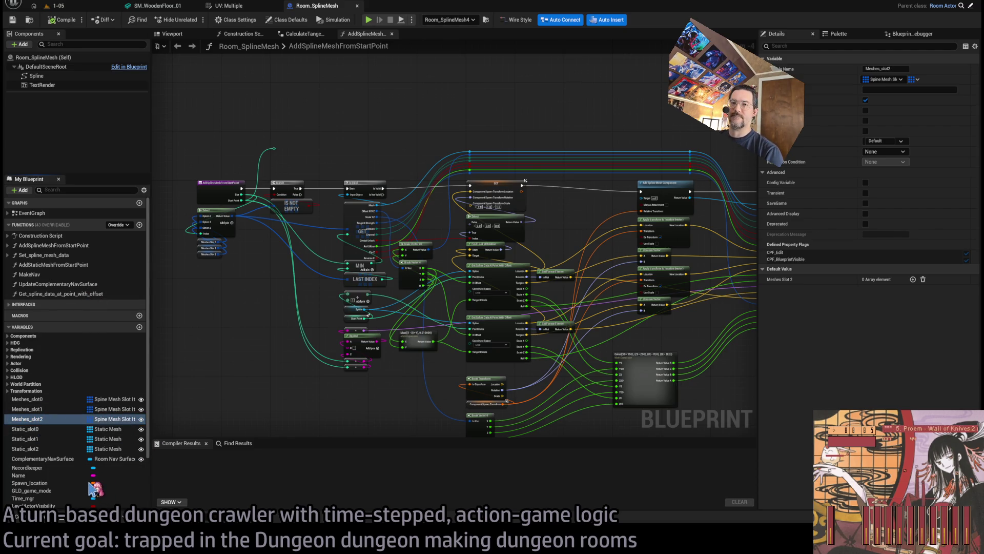
Duplicate Meshes_slot2 as Meshes_slot3 and place it right after Meshes_slot2 in the list
{"action": "key", "text": "ctrl+w"}
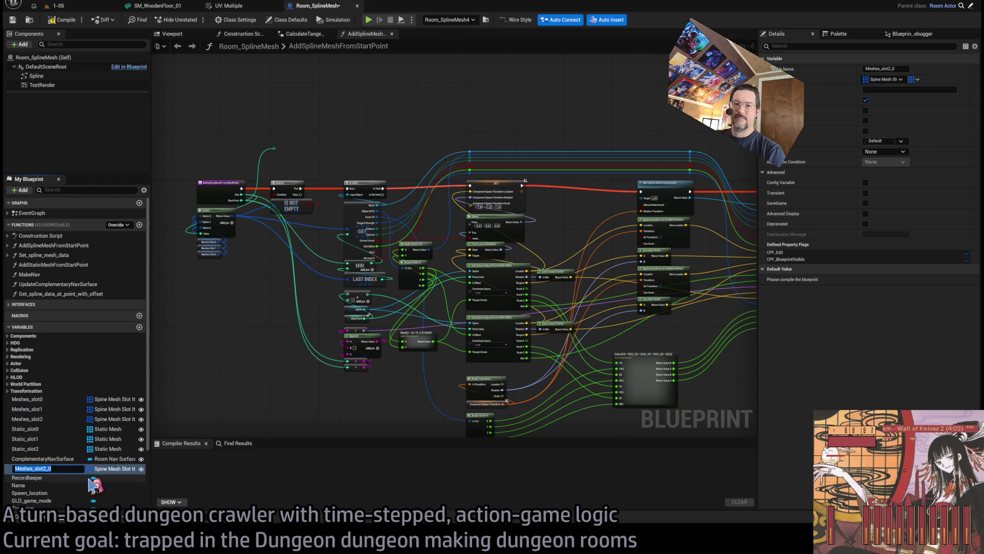
{"action": "type", "text": "Meshes_slot3"}
{"action": "key", "text": "Return"}
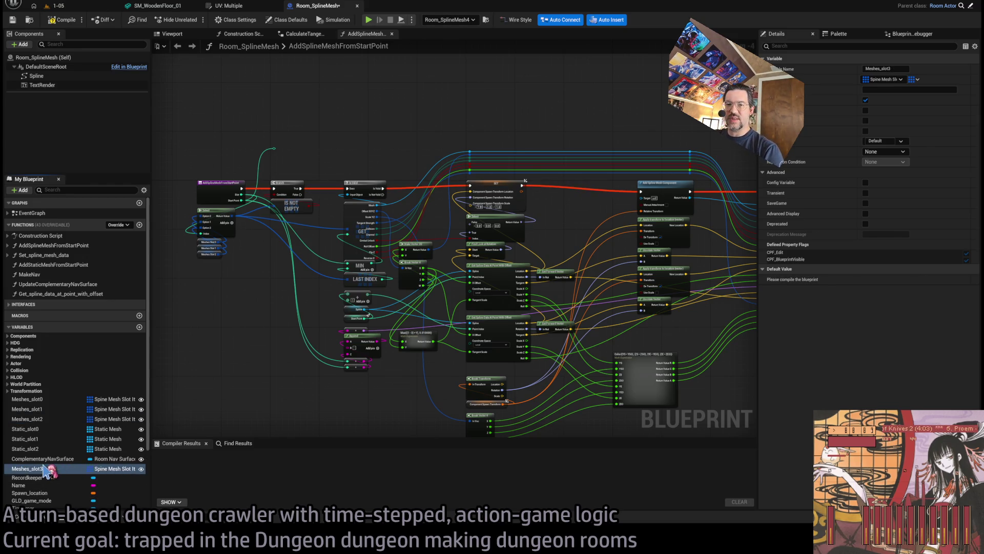
{"action": "left_click_drag", "start_coordinate": [41, 433], "coordinate": [43, 435]}
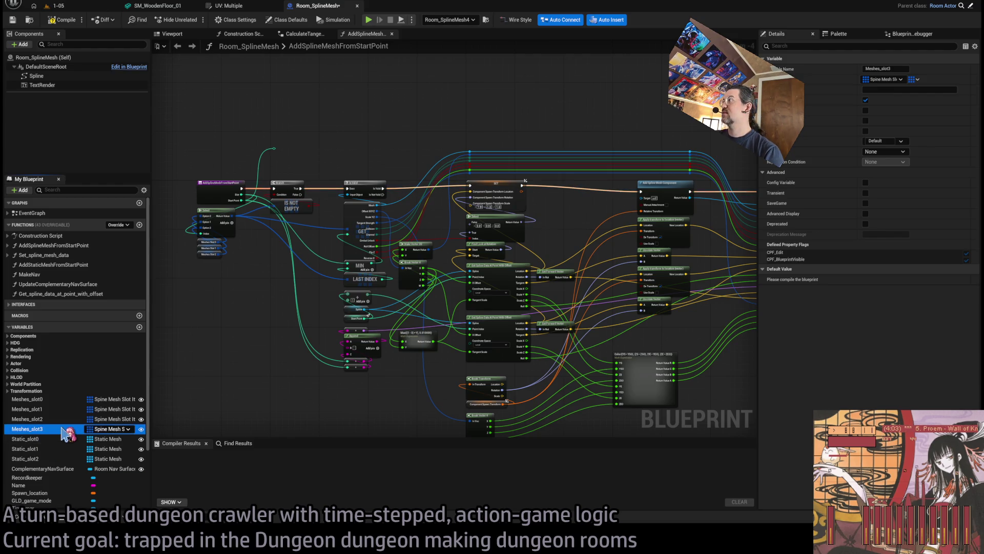
Add a fourth option pin to the Select node and drop a Meshes Slot 3 getter into the graph
{"action": "left_click_drag", "start_coordinate": [256, 294], "coordinate": [300, 307]}
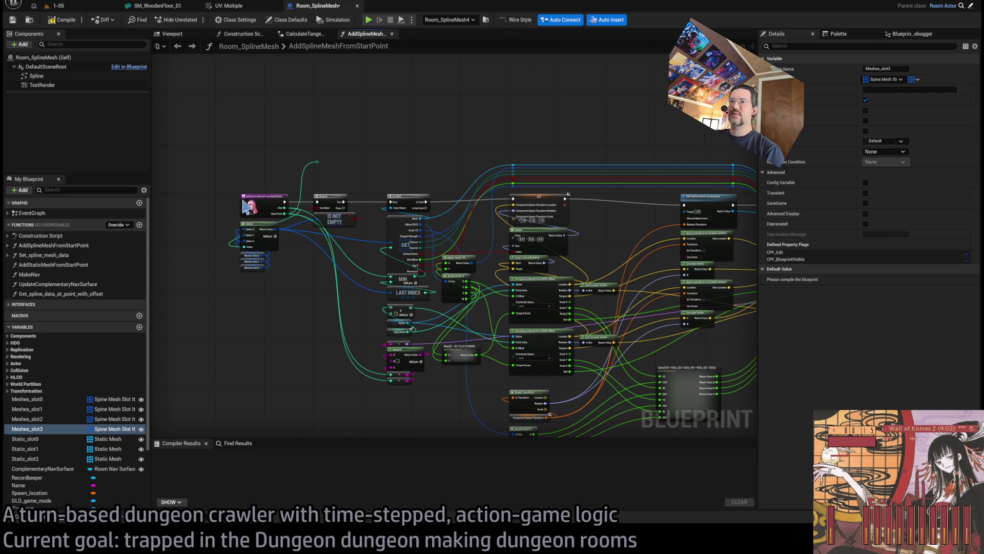
{"action": "scroll", "coordinate": [259, 287], "scroll_direction": "up", "scroll_amount": 5}
{"action": "mouse_move", "coordinate": [352, 302]}
{"action": "left_mouse_down"}
{"action": "mouse_move", "coordinate": [326, 245]}
{"action": "mouse_move", "coordinate": [314, 272]}
{"action": "left_mouse_up"}
{"action": "left_click", "coordinate": [374, 200]}
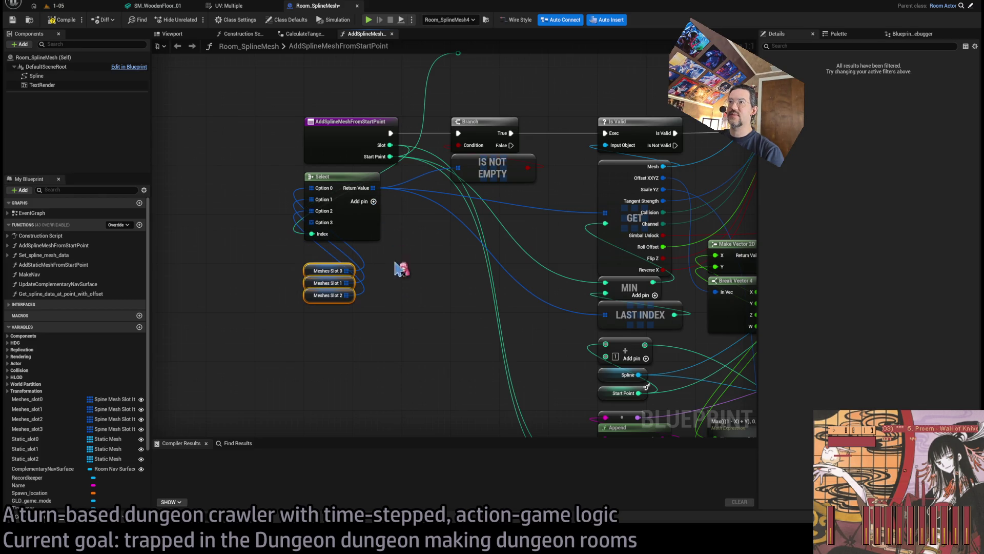
{"action": "left_click", "coordinate": [405, 286]}
{"action": "mouse_move", "coordinate": [49, 428]}
{"action": "left_mouse_down"}
{"action": "mouse_move", "coordinate": [321, 230]}
{"action": "mouse_move", "coordinate": [254, 233]}
{"action": "mouse_move", "coordinate": [309, 259]}
{"action": "mouse_move", "coordinate": [321, 252]}
{"action": "left_mouse_up"}
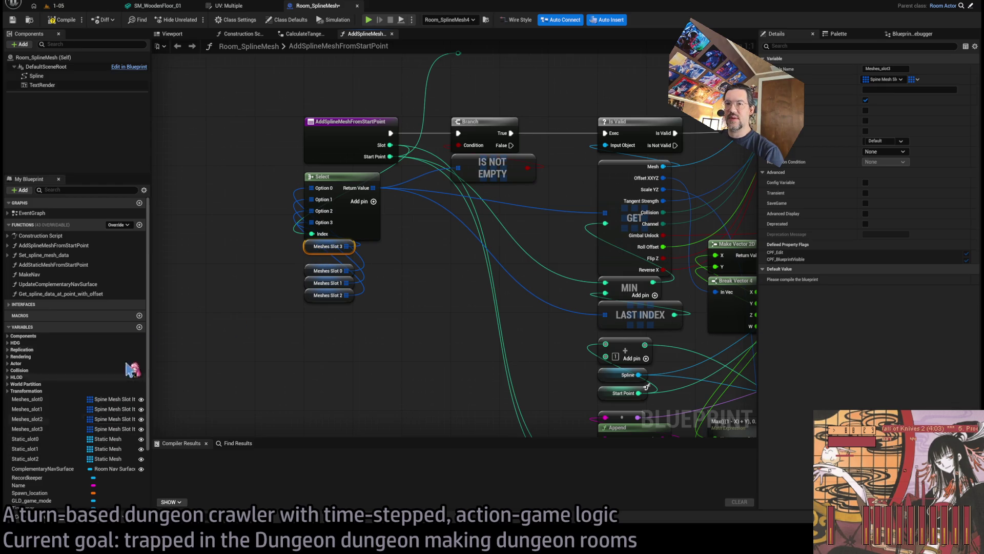
Duplicate Static_slot2 as Static_slot3, save, and move the Meshes Slot 3 getter below Slot 2
{"action": "left_click", "coordinate": [56, 458]}
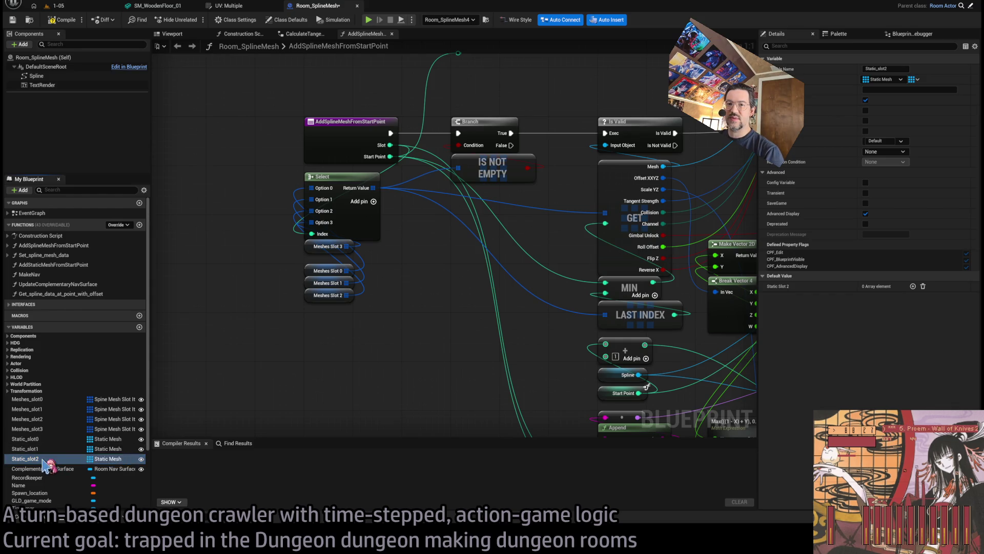
{"action": "key", "text": "ctrl+d"}
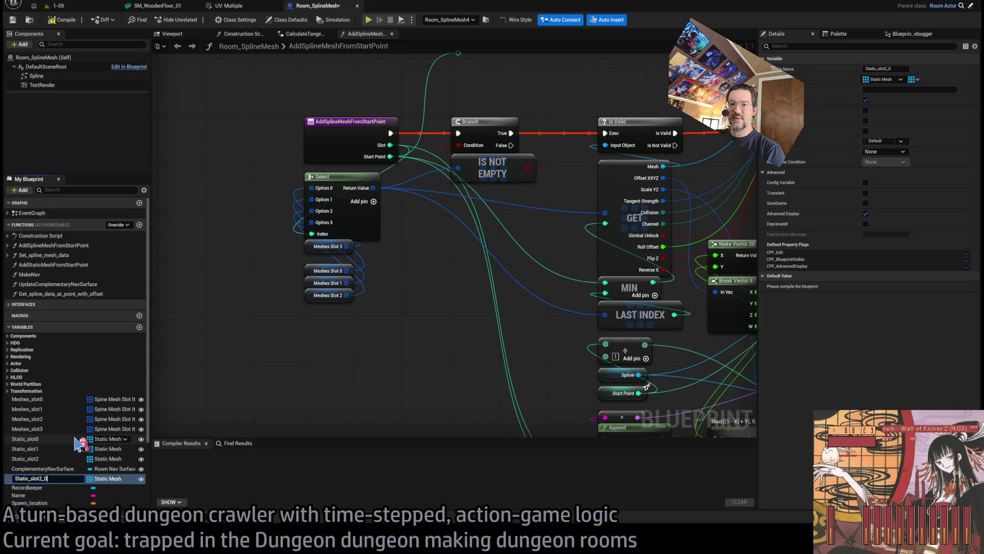
{"action": "key", "text": "Return"}
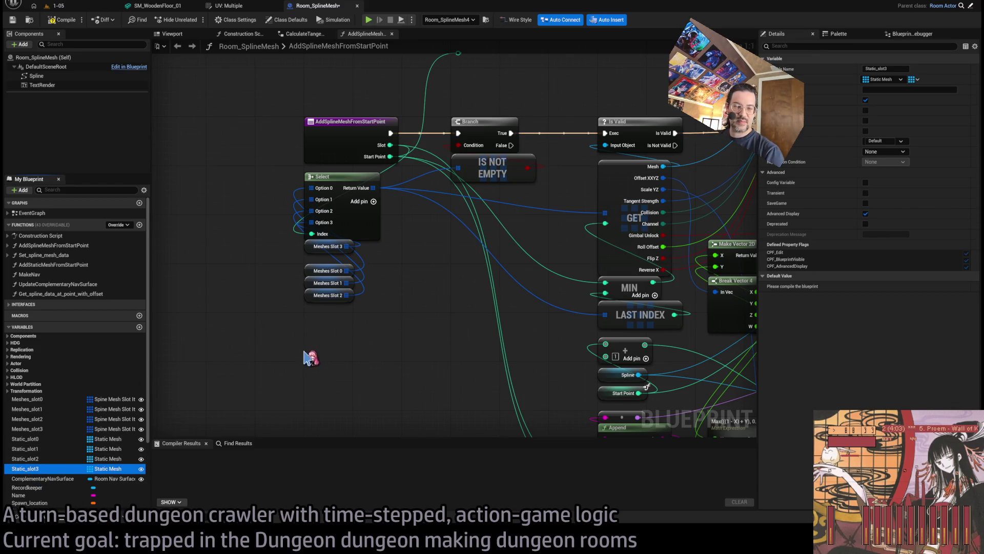
{"action": "key", "text": "ctrl+s"}
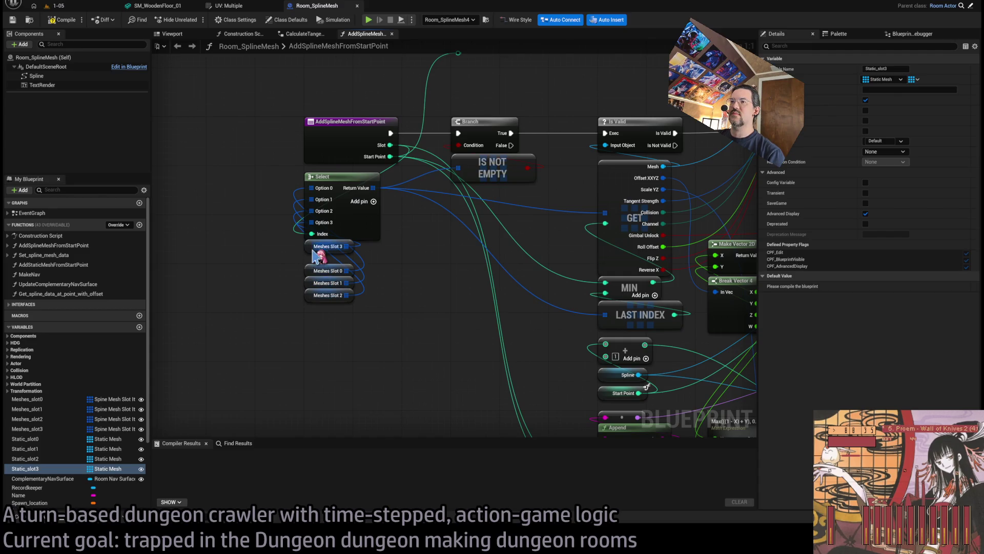
{"action": "mouse_move", "coordinate": [320, 252]}
{"action": "left_mouse_down"}
{"action": "mouse_move", "coordinate": [322, 322]}
{"action": "mouse_move", "coordinate": [320, 313]}
{"action": "left_mouse_up"}
Save the Room_SplineMesh blueprint with the new slot-3 changes
{"action": "left_click", "coordinate": [450, 274]}
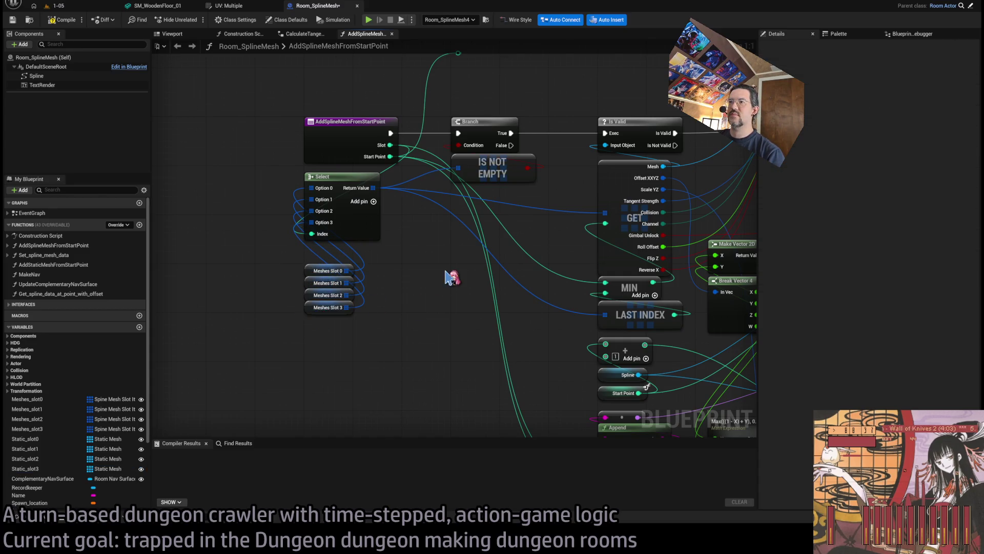
{"action": "scroll", "coordinate": [352, 299], "scroll_direction": "down", "scroll_amount": 3}
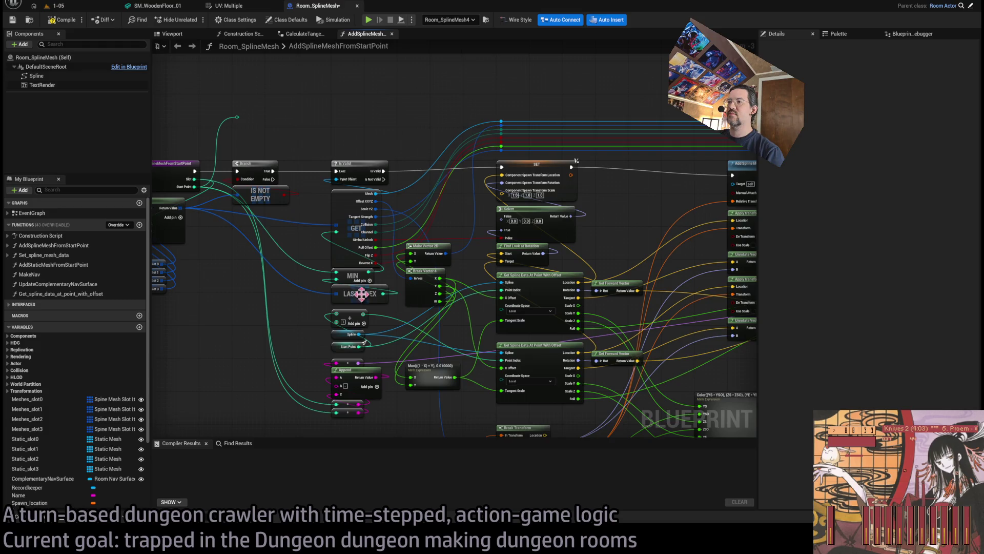
{"action": "mouse_move", "coordinate": [395, 292]}
{"action": "left_mouse_down"}
{"action": "mouse_move", "coordinate": [159, 268]}
{"action": "mouse_move", "coordinate": [325, 274]}
{"action": "mouse_move", "coordinate": [402, 305]}
{"action": "left_mouse_up"}
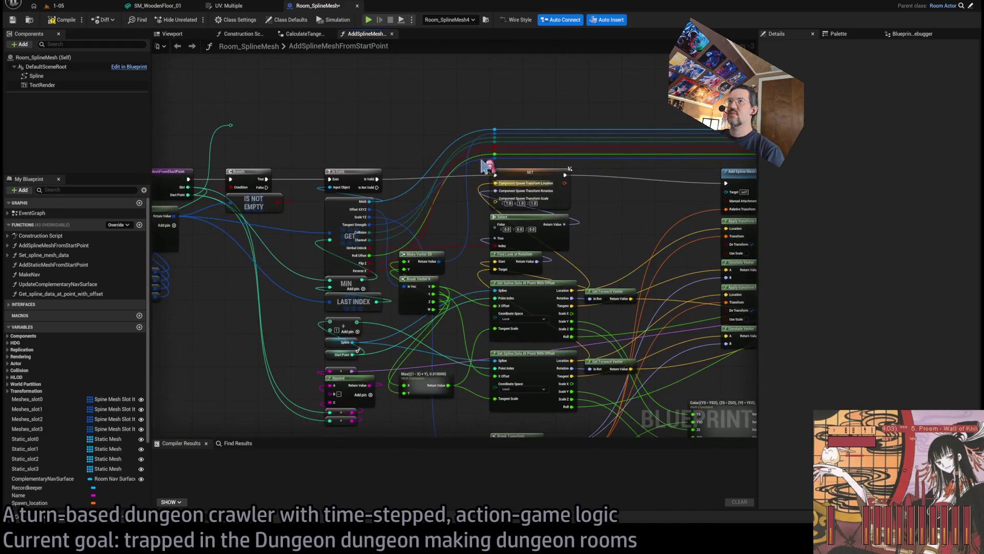
{"action": "key", "text": "ctrl+s"}
Go back to the Construction Script and open the Get_spline_data_at_point_with_offset function
{"action": "key", "text": "alt+Left"}
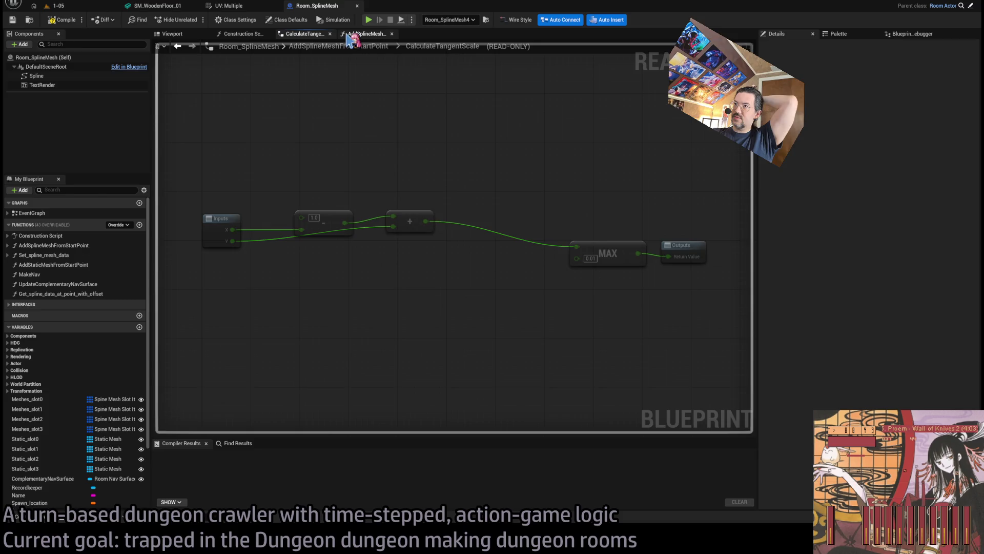
{"action": "key", "text": "alt+Left"}
{"action": "key", "text": "alt+Left"}
{"action": "scroll", "coordinate": [505, 194], "scroll_direction": "down", "scroll_amount": 2}
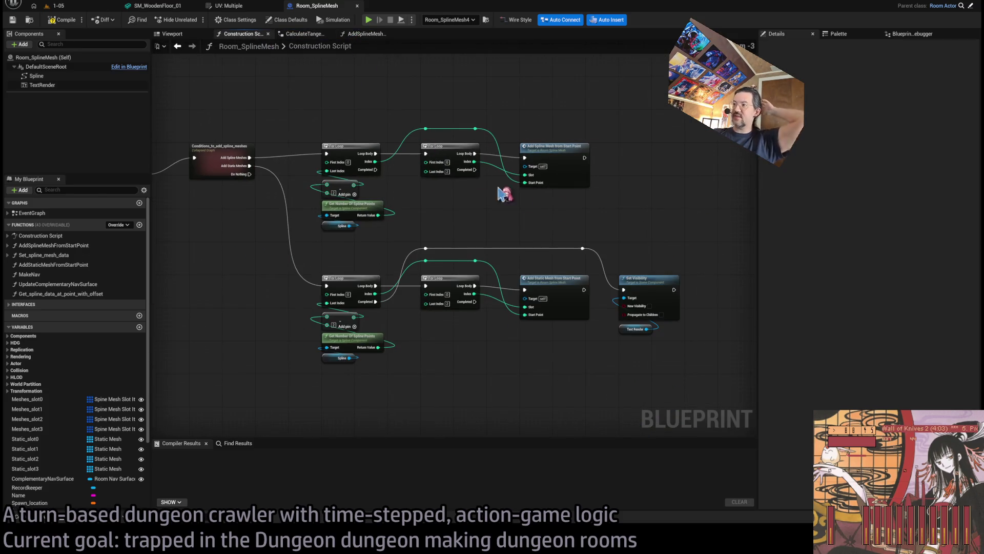
{"action": "scroll", "coordinate": [516, 240], "scroll_direction": "down", "scroll_amount": 1}
{"action": "left_click_drag", "start_coordinate": [515, 241], "coordinate": [504, 225]}
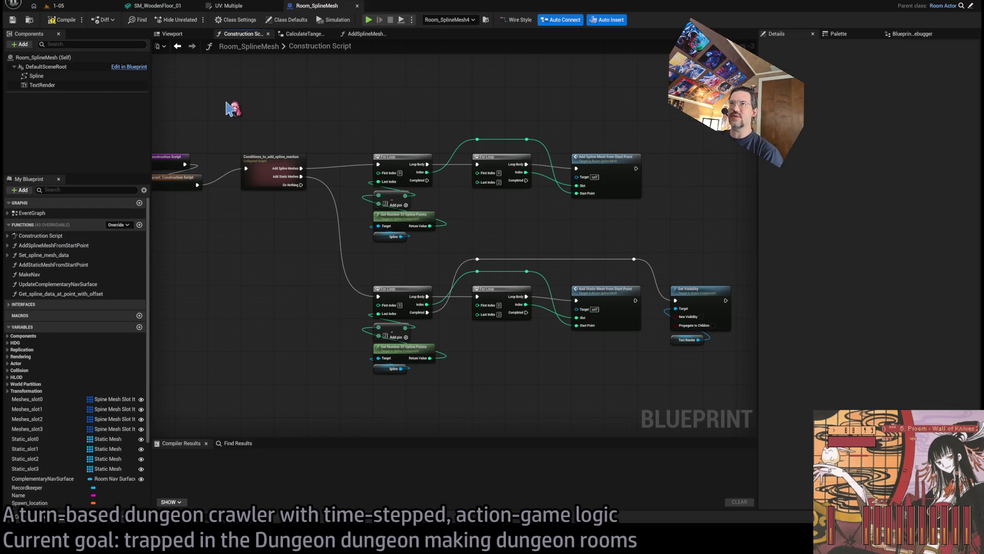
{"action": "left_click_drag", "start_coordinate": [585, 166], "coordinate": [603, 159]}
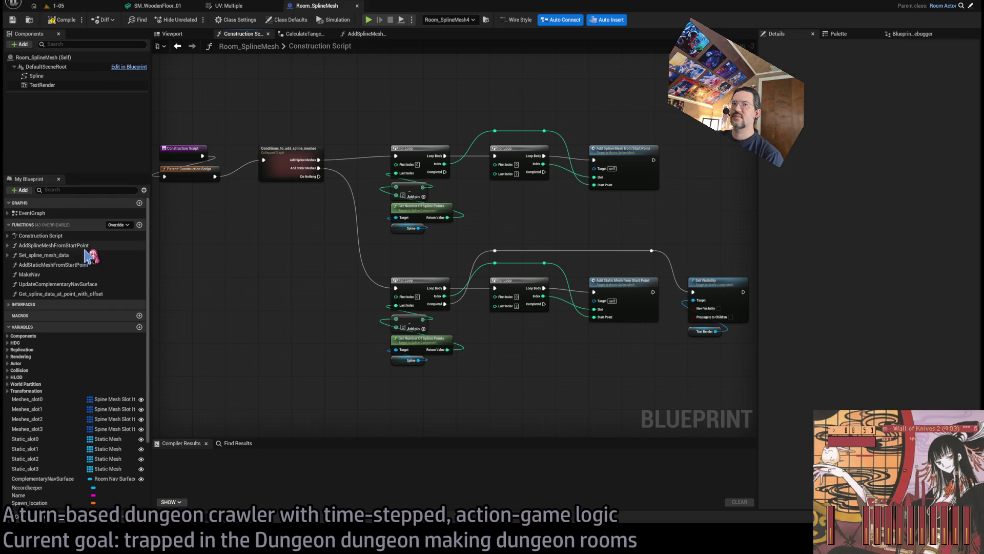
{"action": "double_click", "coordinate": [108, 295]}
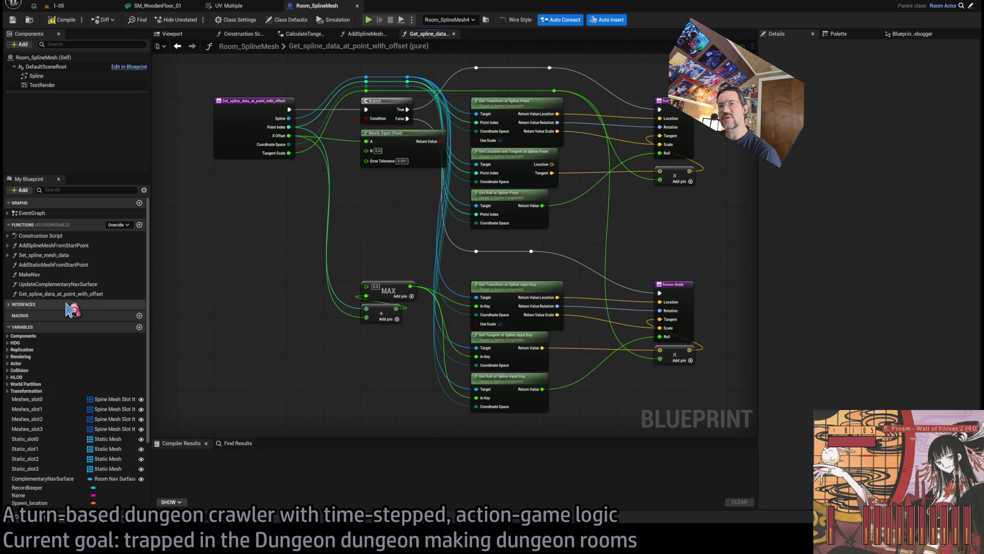
Expand the HDG and GLD interface groups and view the GetAllowNavmeshStepover function
{"action": "left_click", "coordinate": [41, 304]}
{"action": "left_click", "coordinate": [11, 319]}
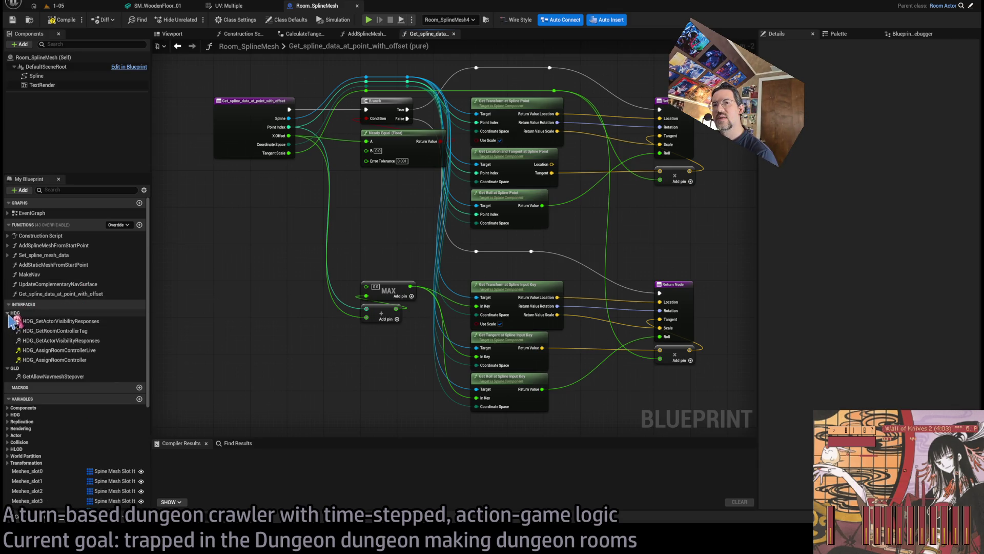
{"action": "left_click", "coordinate": [7, 313]}
{"action": "left_click", "coordinate": [75, 376]}
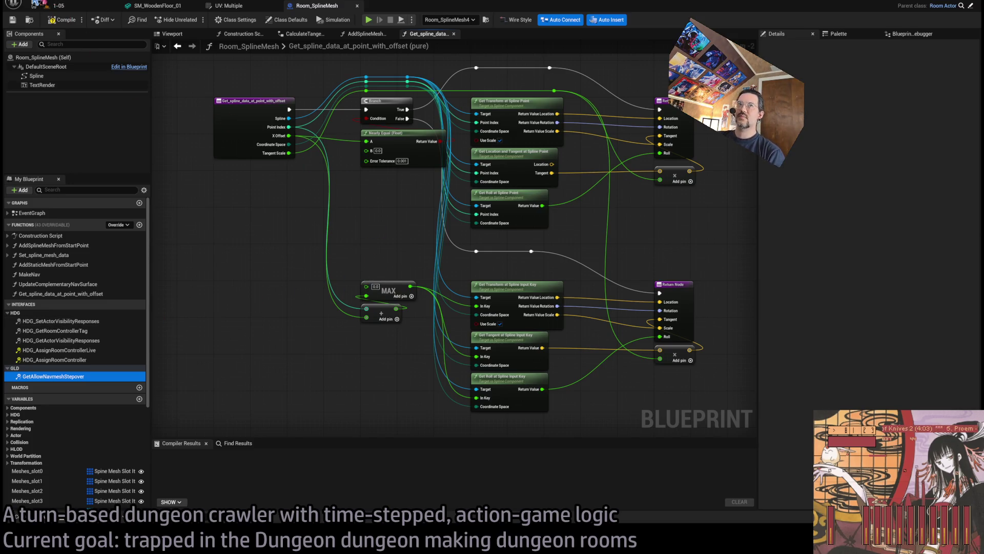
Compile Room_SplineMesh and return to the 1-05 level editor
{"action": "left_click", "coordinate": [62, 19]}
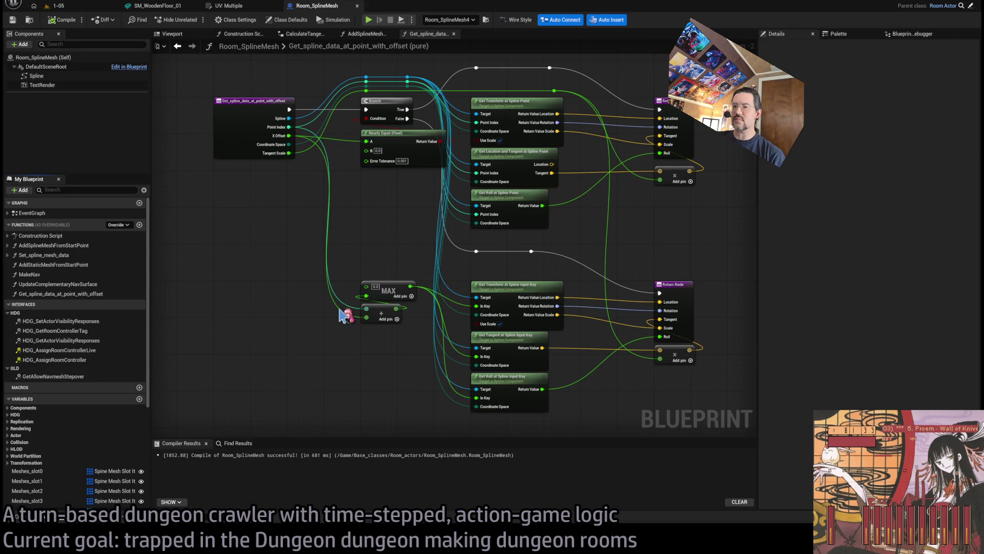
{"action": "key", "text": "alt+Tab"}
{"action": "key", "text": "alt+Tab"}
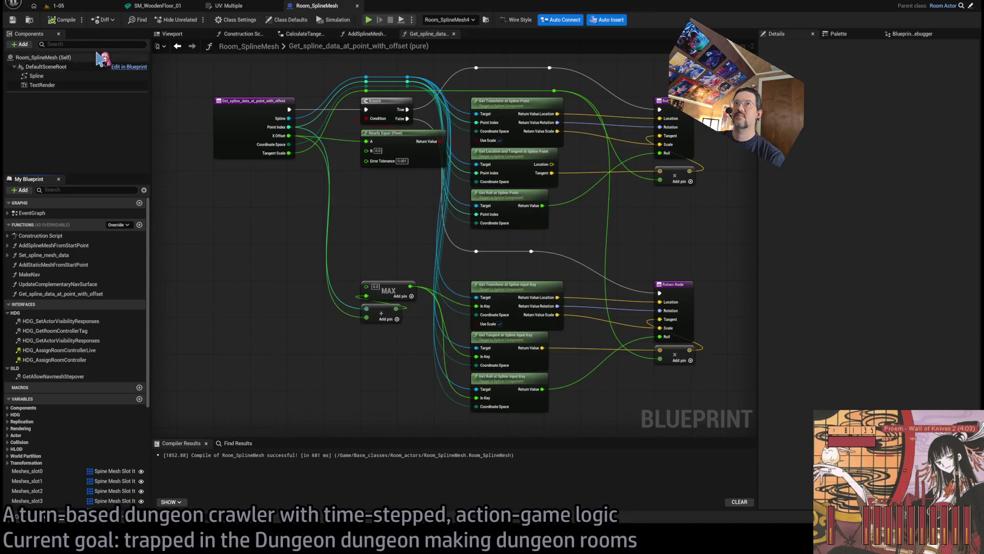
{"action": "left_click", "coordinate": [56, 6]}
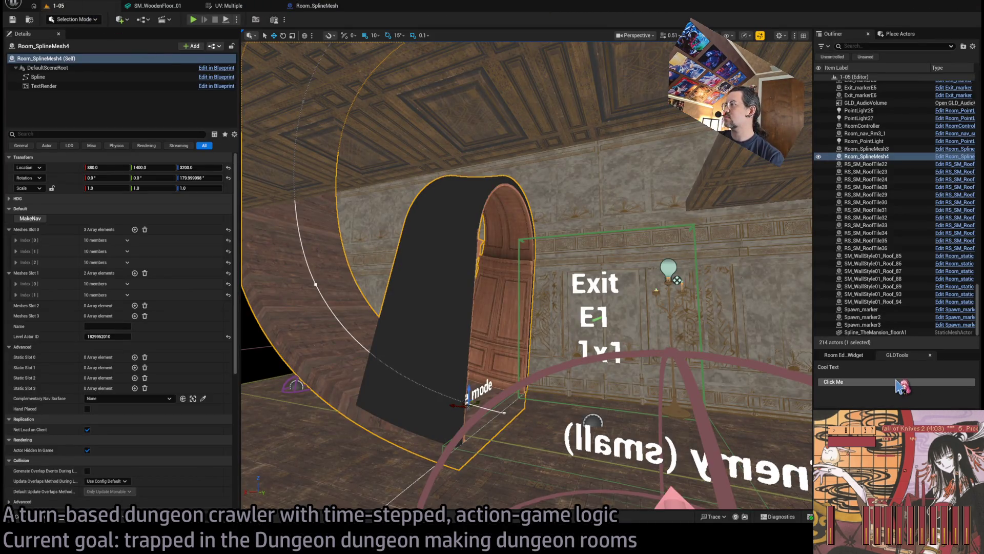
In Rider's Solution tree, expand Games and Plugins, and open GLDTools.uplugin
{"action": "key", "text": "alt+Tab"}
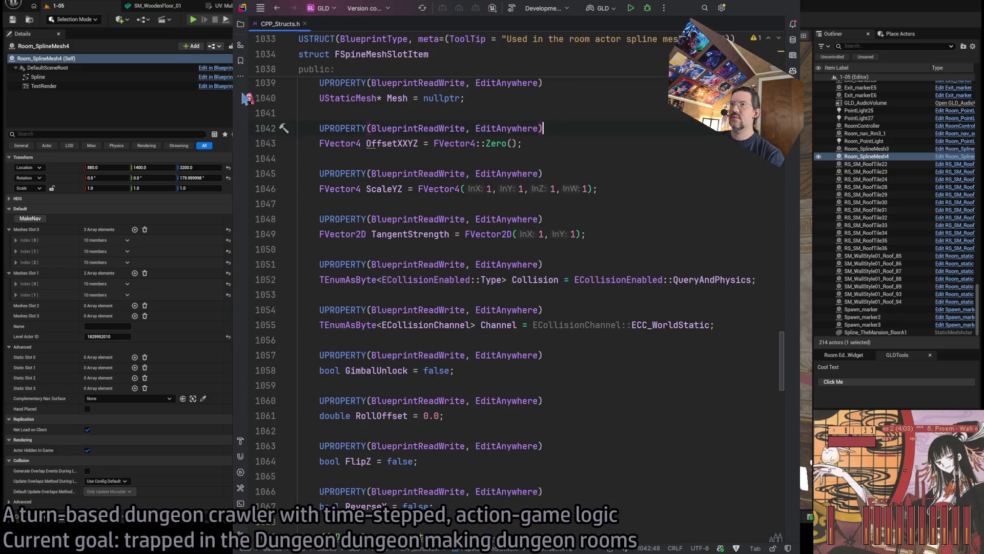
{"action": "left_click", "coordinate": [241, 24]}
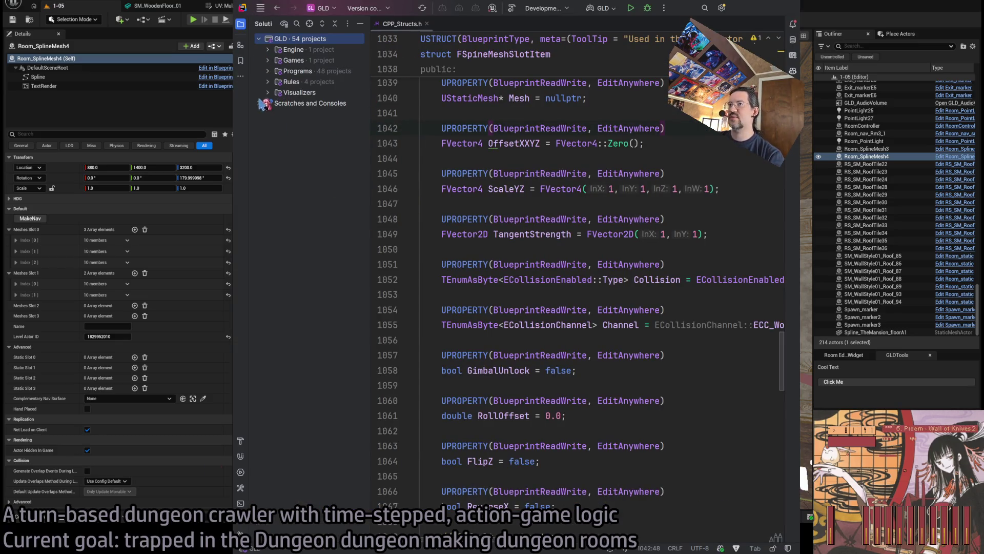
{"action": "left_click", "coordinate": [268, 61]}
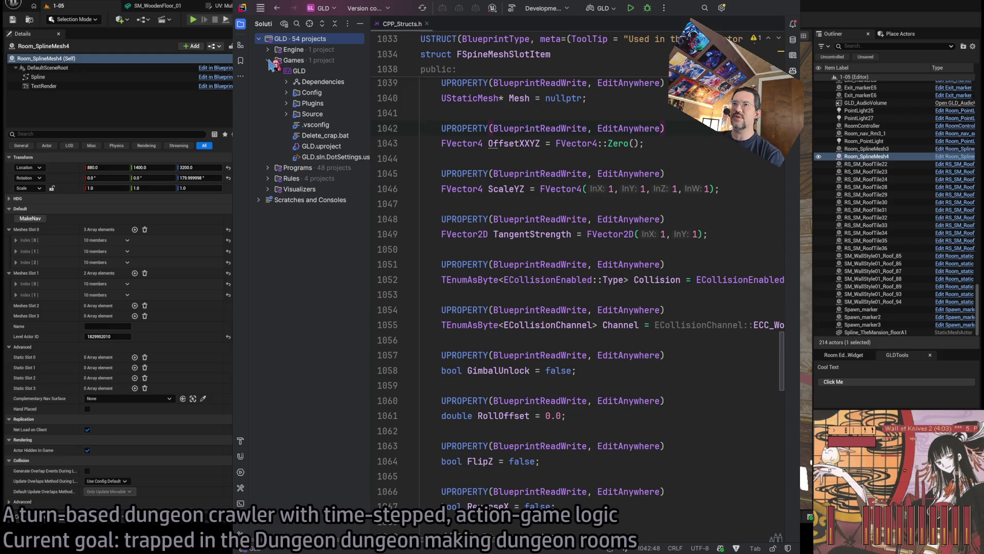
{"action": "left_click", "coordinate": [286, 103]}
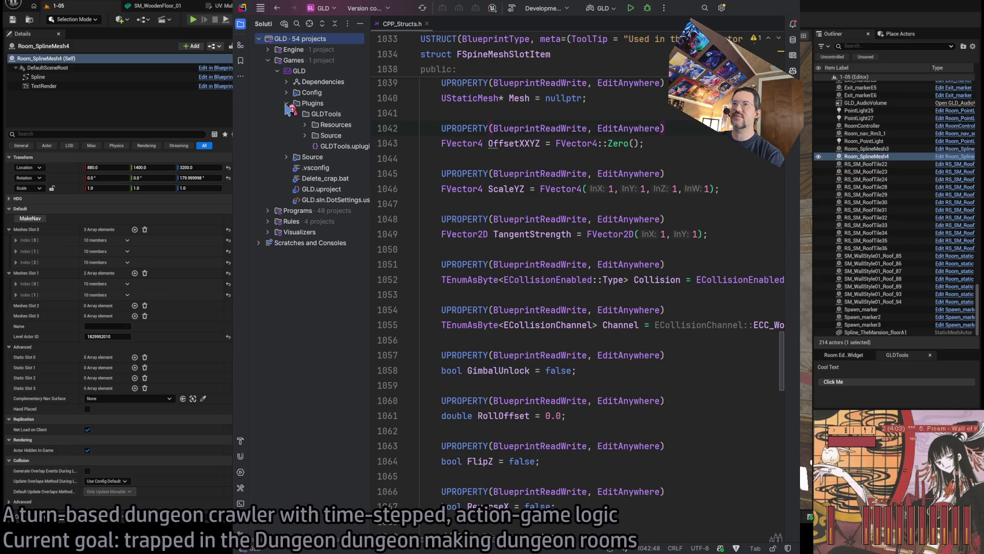
{"action": "double_click", "coordinate": [359, 148]}
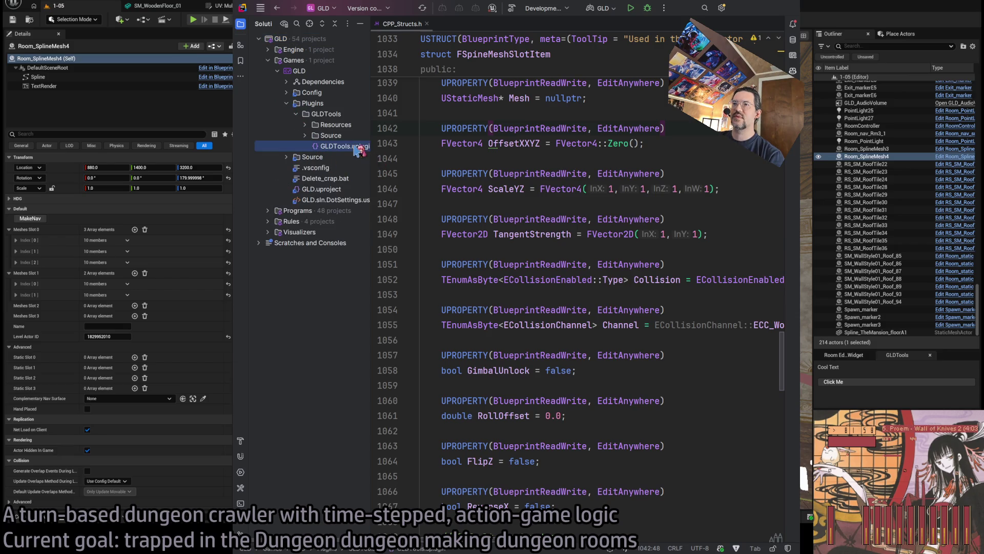
Expand the plugin's Source, Resources, Public and Private folders, widen the tree, and open GLDTools.h
{"action": "left_click", "coordinate": [305, 135]}
{"action": "left_click", "coordinate": [305, 124]}
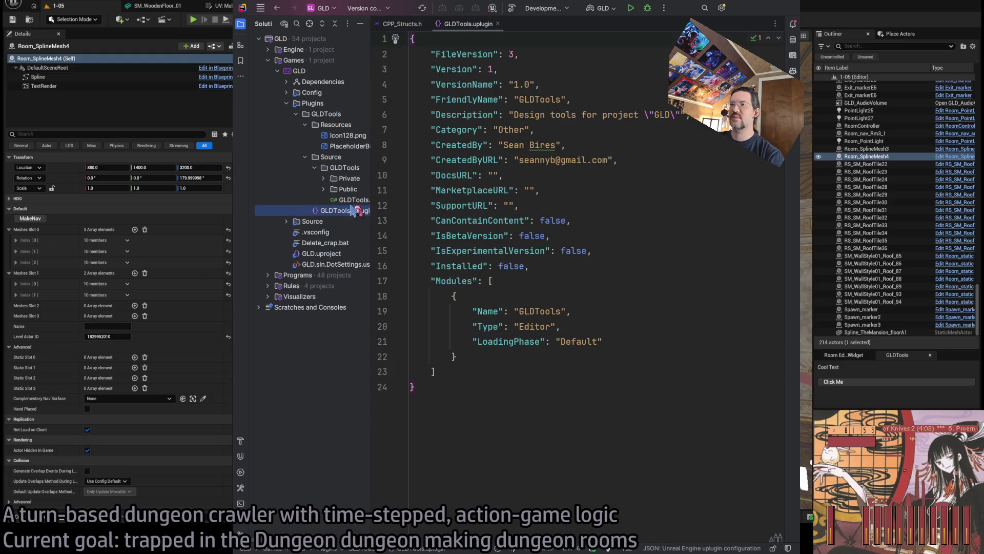
{"action": "left_click", "coordinate": [323, 189]}
{"action": "left_click", "coordinate": [339, 178]}
{"action": "left_click", "coordinate": [324, 178]}
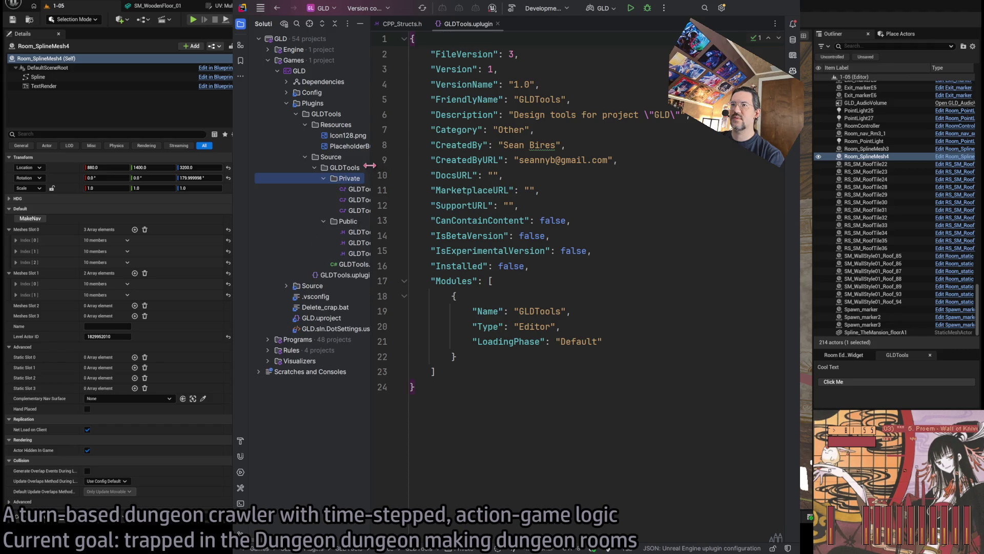
{"action": "mouse_move", "coordinate": [370, 165]}
{"action": "left_mouse_down"}
{"action": "mouse_move", "coordinate": [494, 172]}
{"action": "mouse_move", "coordinate": [474, 175]}
{"action": "left_mouse_up"}
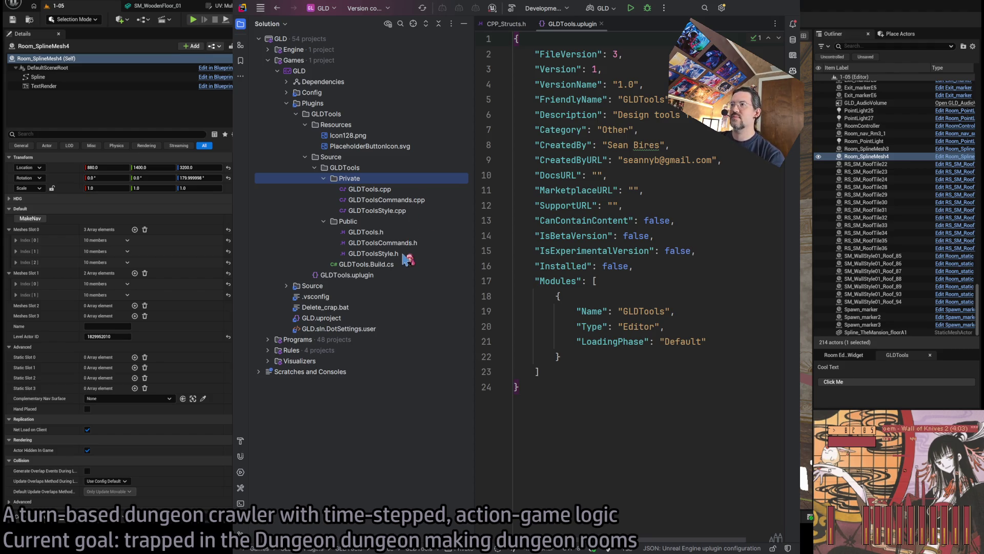
{"action": "double_click", "coordinate": [405, 235]}
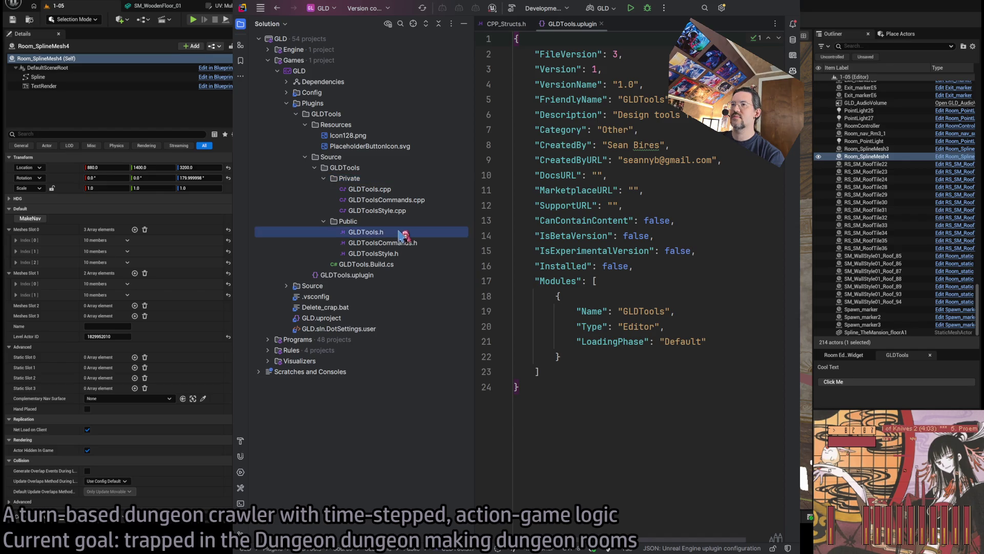
{"action": "scroll", "coordinate": [638, 255], "scroll_direction": "down", "scroll_amount": 3}
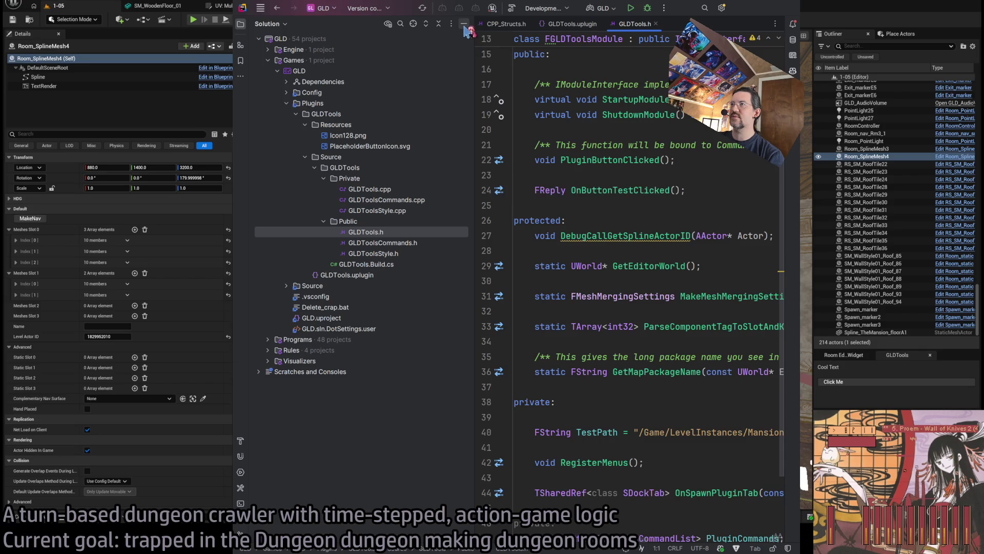
Hide the Solution tree and close the GLDTools.uplugin tab
{"action": "left_click", "coordinate": [468, 24]}
{"action": "left_click", "coordinate": [376, 23]}
{"action": "scroll", "coordinate": [482, 247], "scroll_direction": "up", "scroll_amount": 3}
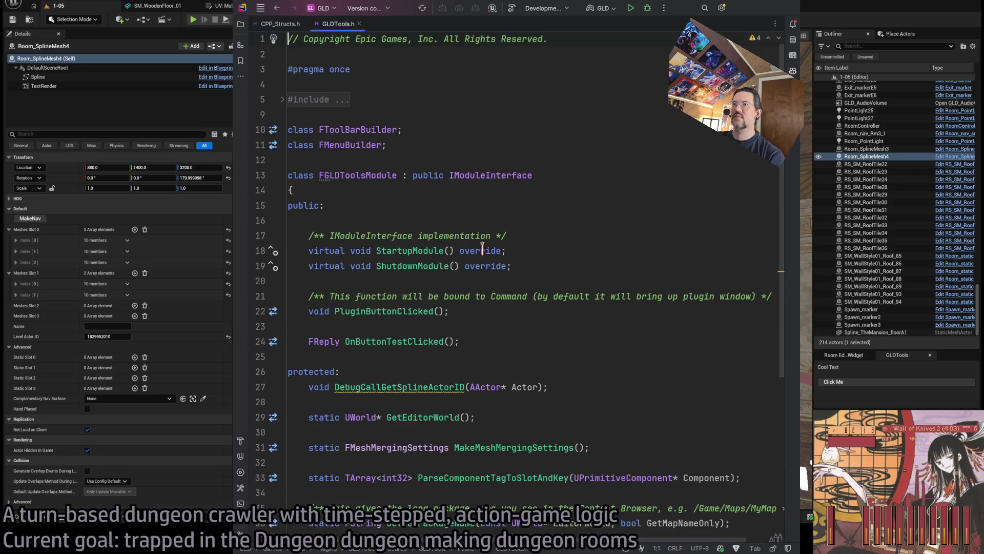
{"action": "scroll", "coordinate": [511, 234], "scroll_direction": "down", "scroll_amount": 3}
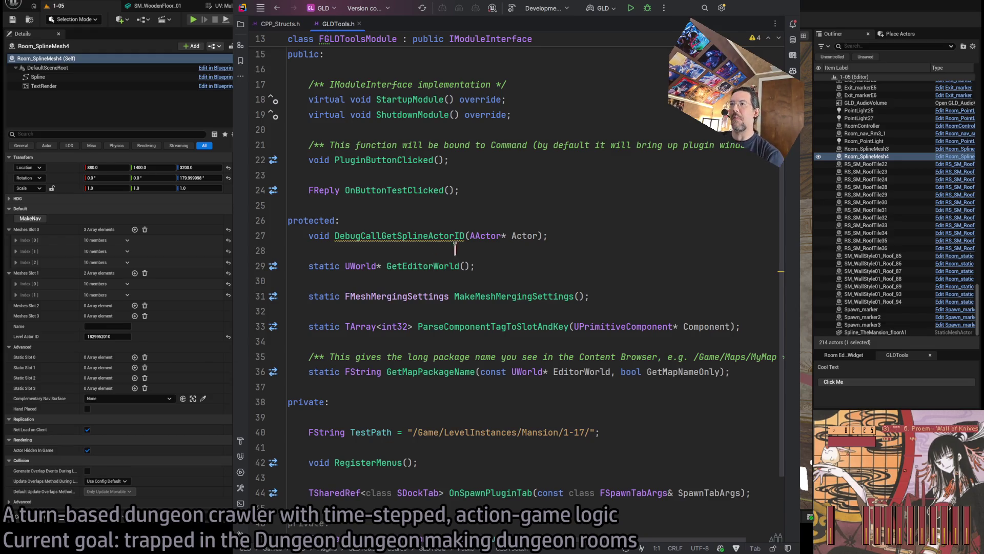
{"action": "scroll", "coordinate": [535, 266], "scroll_direction": "down", "scroll_amount": 3}
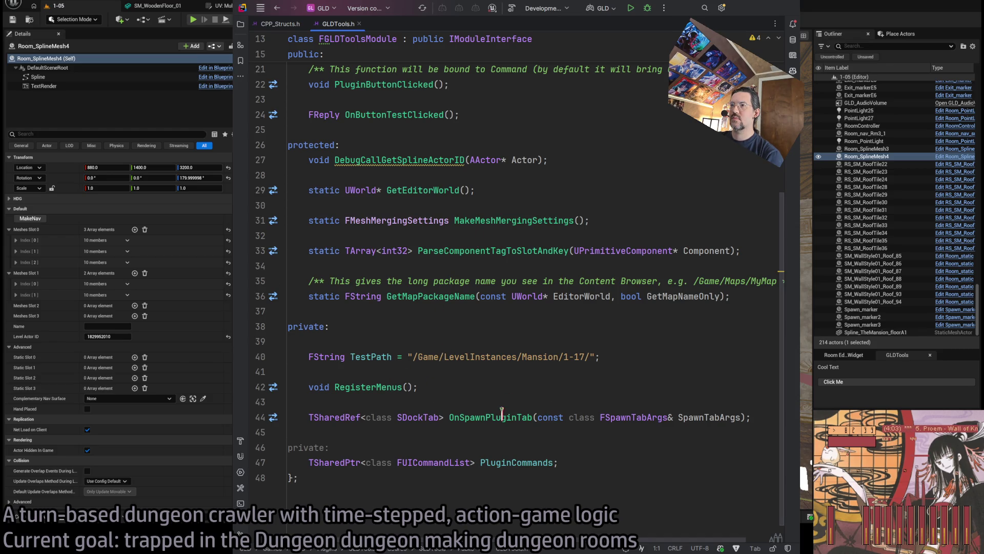
Jump from the OnButtonTestClicked declaration to its implementation in GLDTools.cpp
{"action": "left_click", "coordinate": [421, 117]}
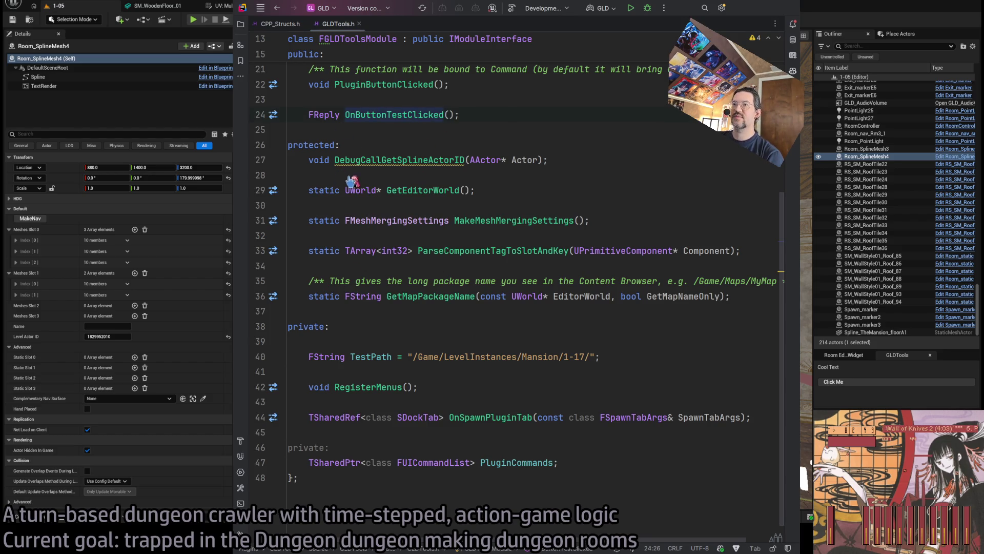
{"action": "key", "text": "ctrl+b"}
{"action": "key", "text": "ctrl+alt+Left"}
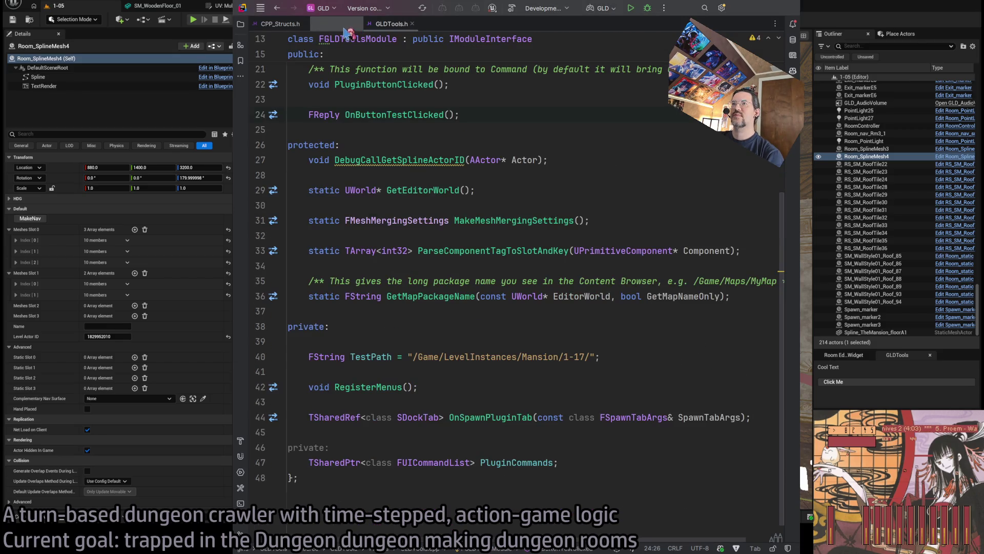
{"action": "left_click", "coordinate": [344, 29]}
{"action": "scroll", "coordinate": [432, 231], "scroll_direction": "down", "scroll_amount": 3}
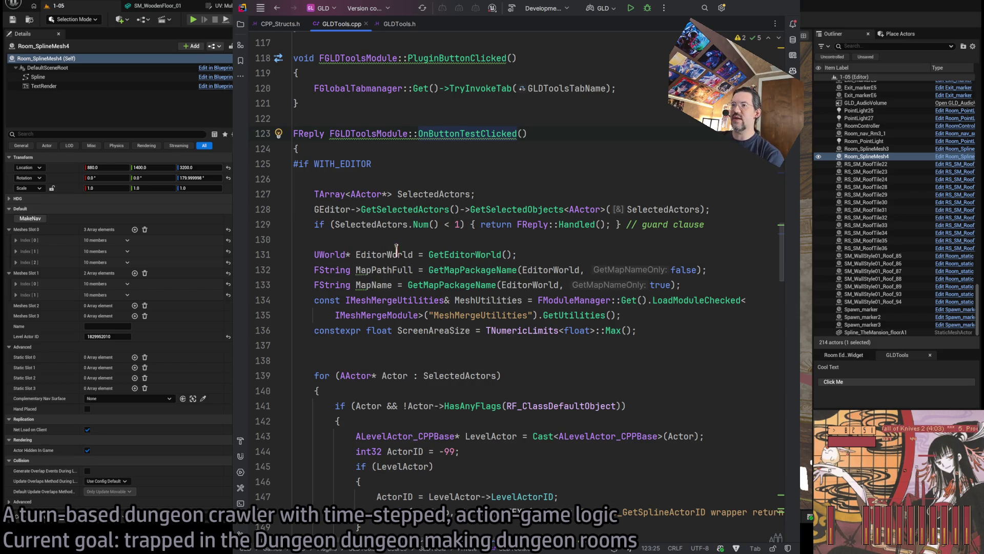
Highlight the GetMapPackageName call and put the caret on RF_ClassDefaultObject
{"action": "scroll", "coordinate": [441, 205], "scroll_direction": "down", "scroll_amount": 3}
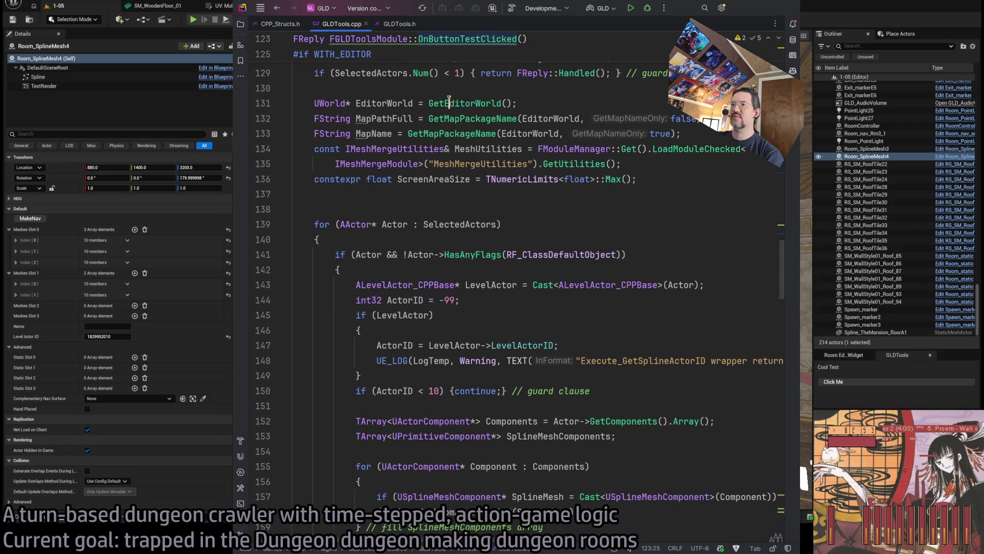
{"action": "double_click", "coordinate": [449, 101]}
{"action": "double_click", "coordinate": [462, 133]}
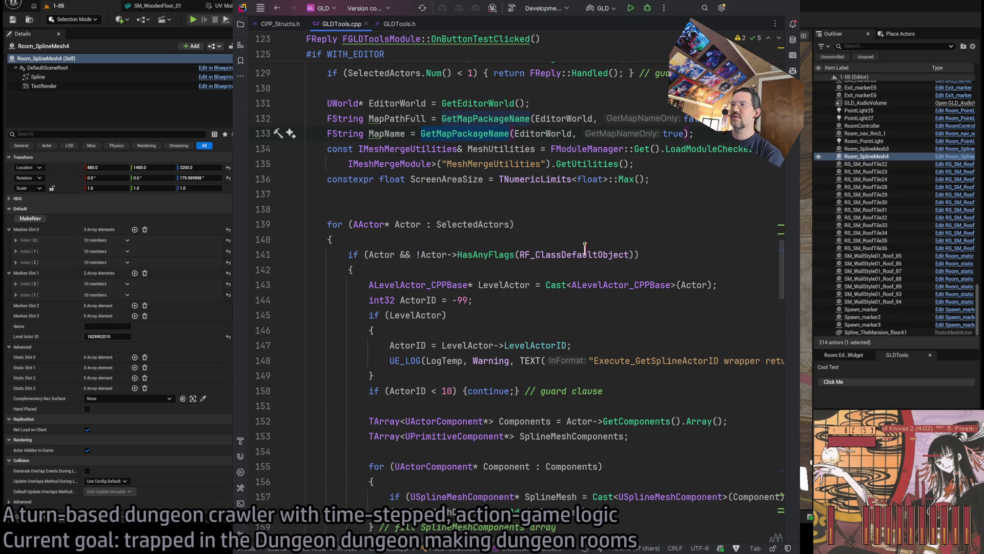
{"action": "left_click", "coordinate": [566, 254]}
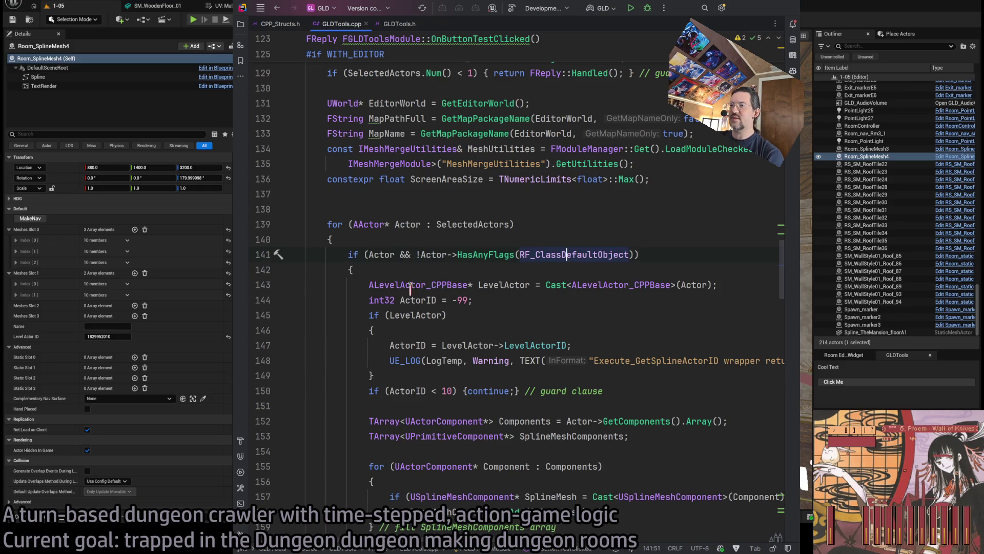
Scroll through the mesh-baking loop and widen the Rider window to show more code
{"action": "scroll", "coordinate": [468, 228], "scroll_direction": "down", "scroll_amount": 3}
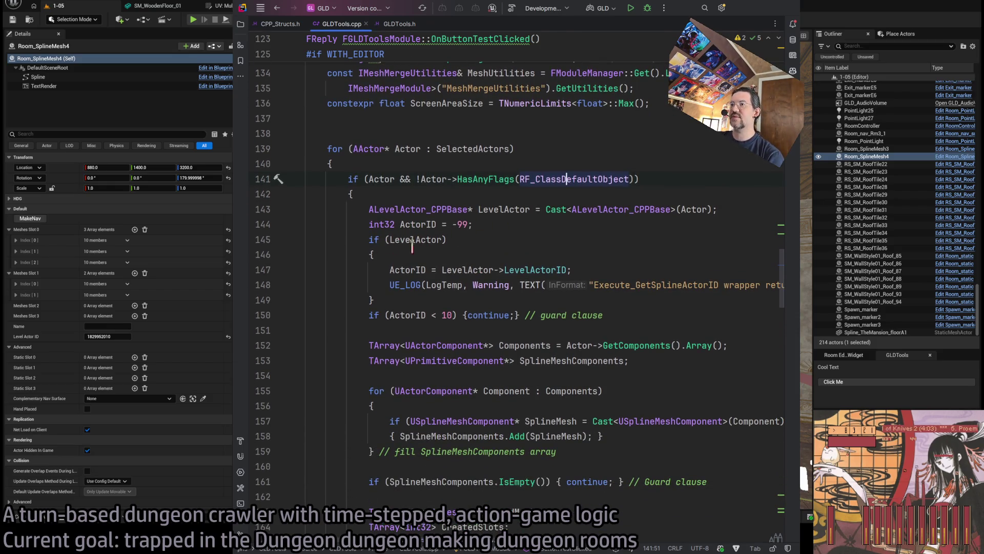
{"action": "scroll", "coordinate": [423, 234], "scroll_direction": "down", "scroll_amount": 3}
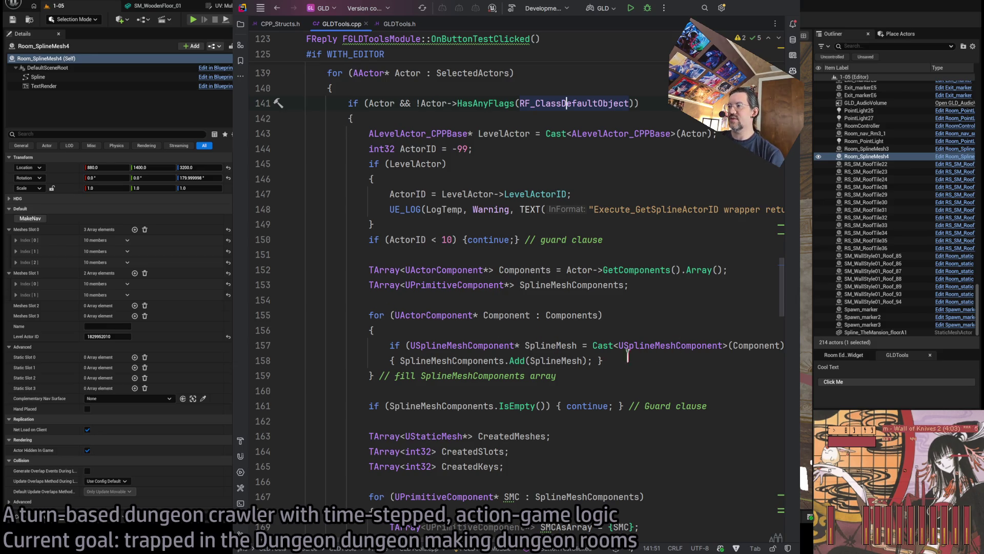
{"action": "scroll", "coordinate": [531, 367], "scroll_direction": "down", "scroll_amount": 3}
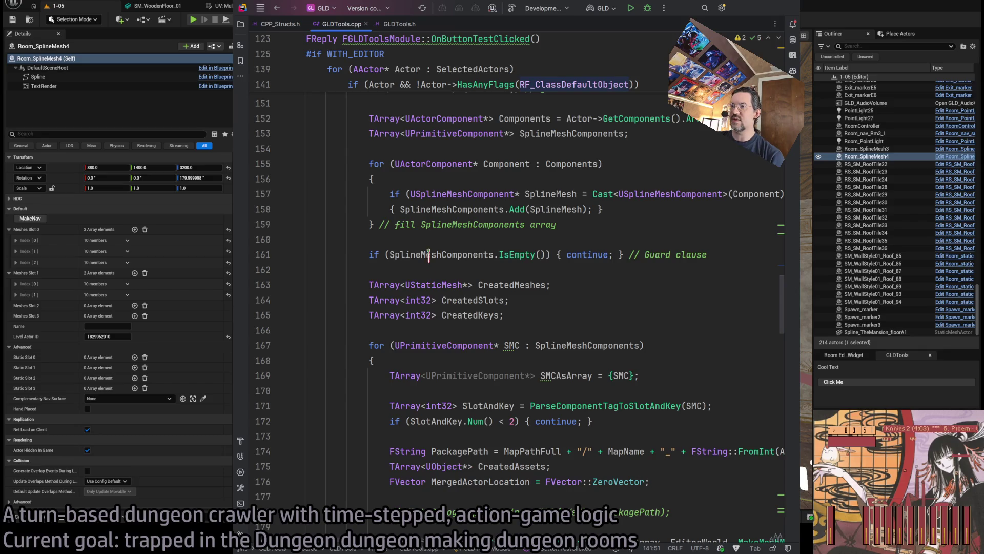
{"action": "scroll", "coordinate": [443, 293], "scroll_direction": "down", "scroll_amount": 2}
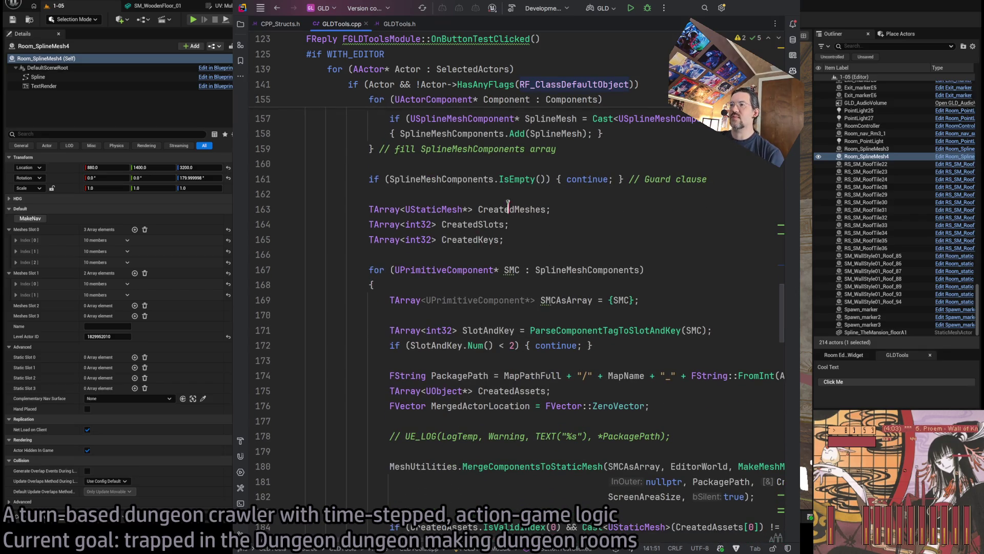
{"action": "scroll", "coordinate": [461, 302], "scroll_direction": "down", "scroll_amount": 2}
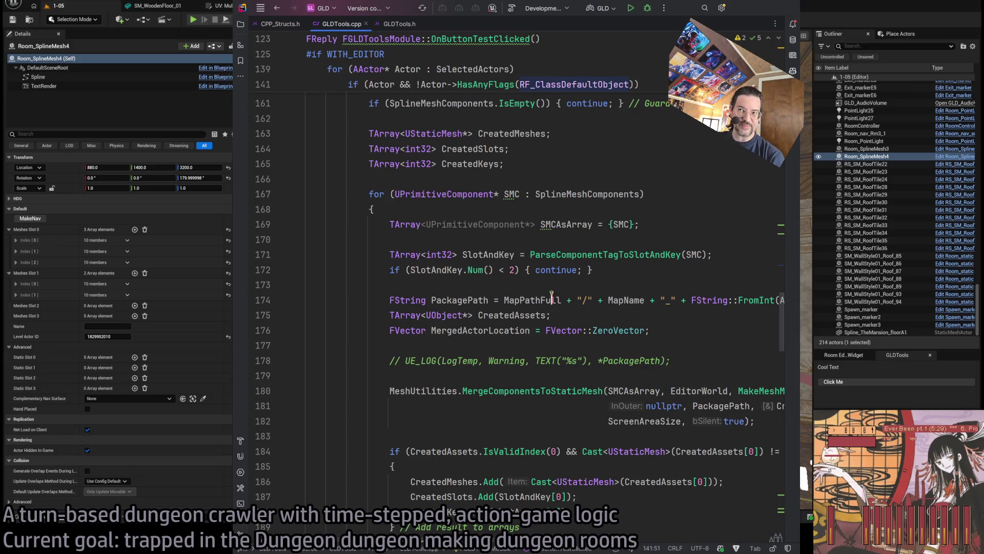
{"action": "left_click_drag", "start_coordinate": [798, 252], "coordinate": [846, 252]}
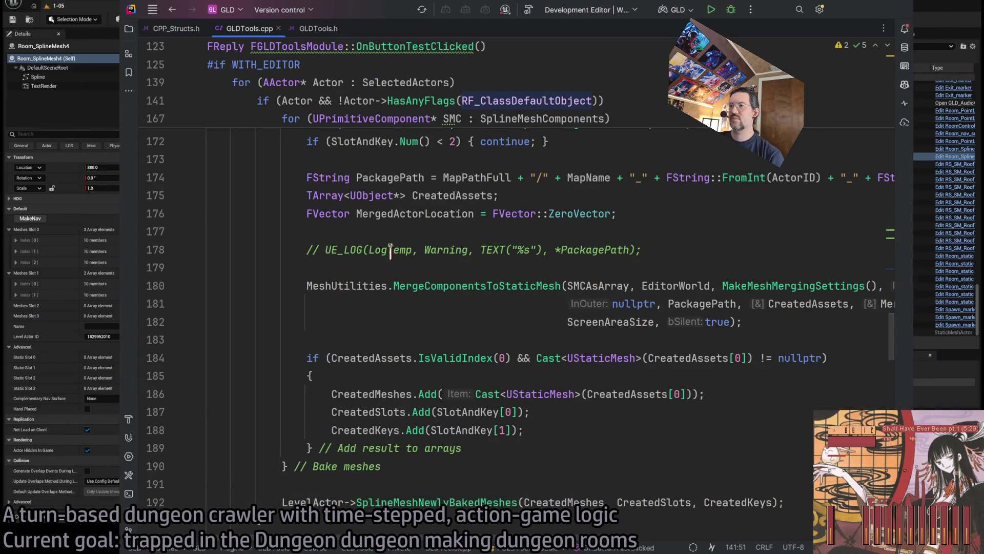
Scroll vertically and horizontally through the spline mesh loop in OnButtonTestClicked
{"action": "scroll", "coordinate": [391, 251], "scroll_direction": "up", "scroll_amount": 3}
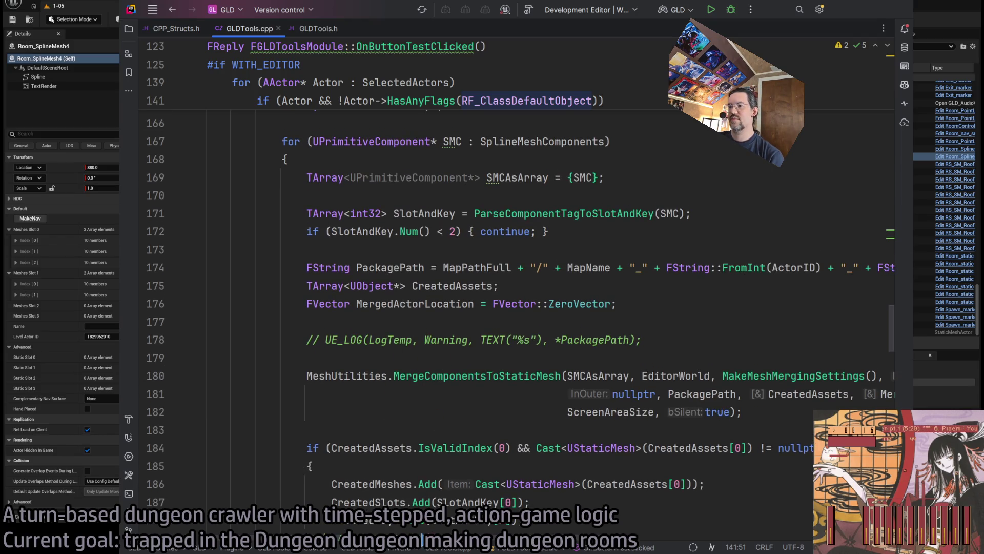
{"action": "scroll", "coordinate": [661, 509], "scroll_direction": "right", "scroll_amount": 10}
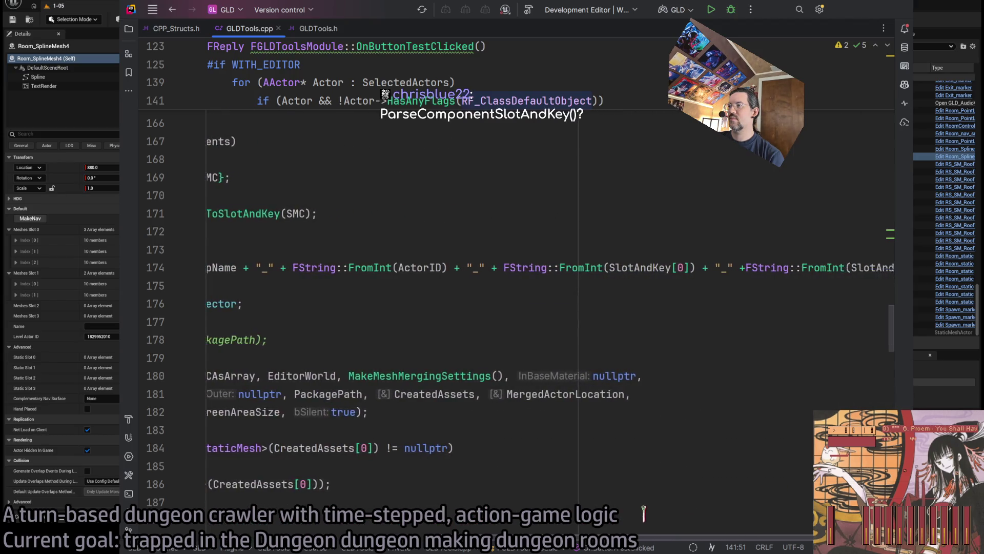
{"action": "scroll", "coordinate": [661, 509], "scroll_direction": "right", "scroll_amount": 3}
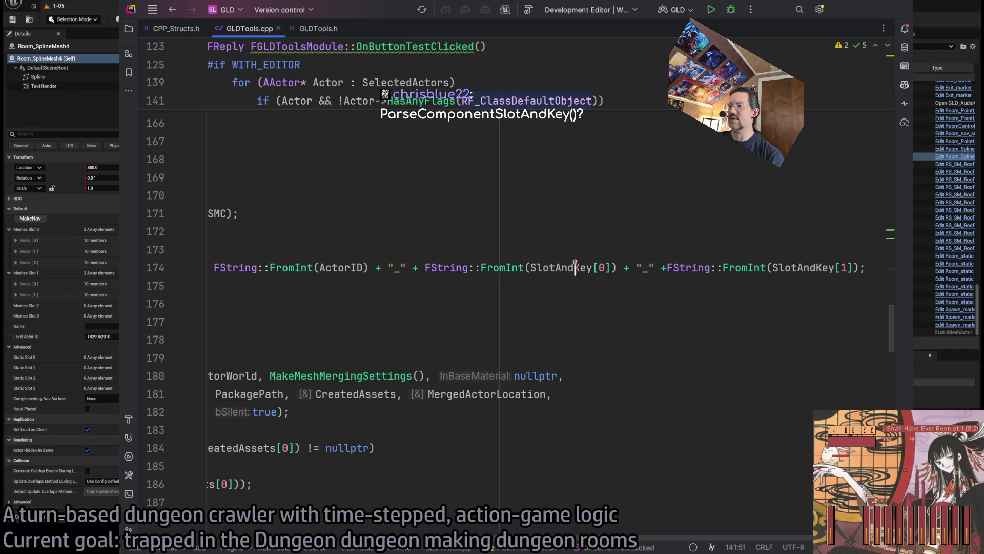
{"action": "scroll", "coordinate": [575, 544], "scroll_direction": "left", "scroll_amount": 2}
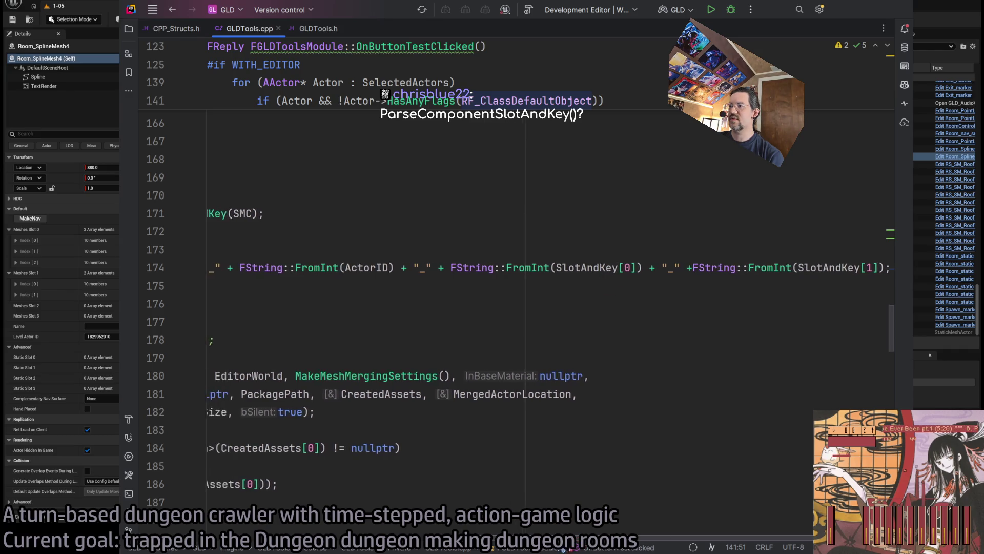
{"action": "scroll", "coordinate": [564, 548], "scroll_direction": "left", "scroll_amount": 15}
{"action": "scroll", "coordinate": [308, 497], "scroll_direction": "up", "scroll_amount": 7}
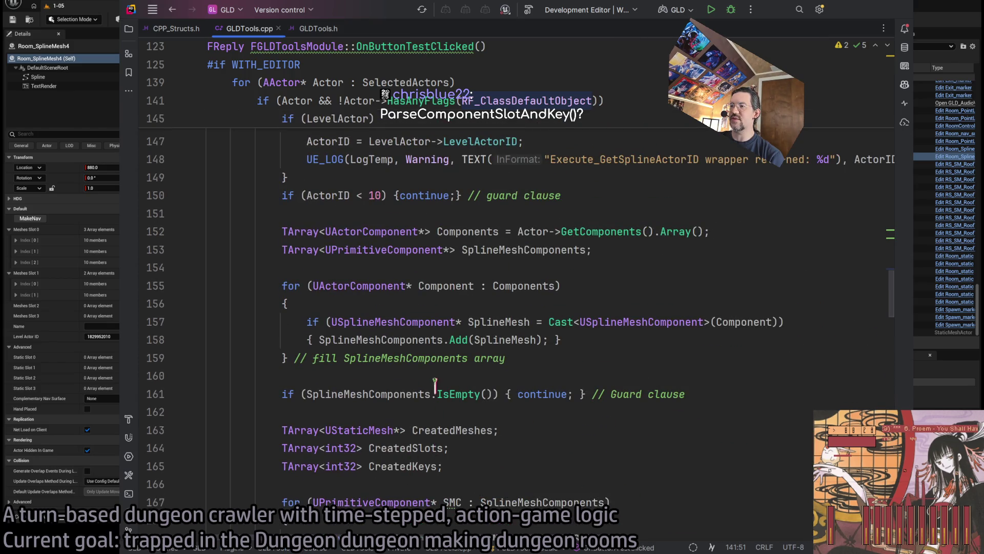
{"action": "scroll", "coordinate": [515, 328], "scroll_direction": "up", "scroll_amount": 5}
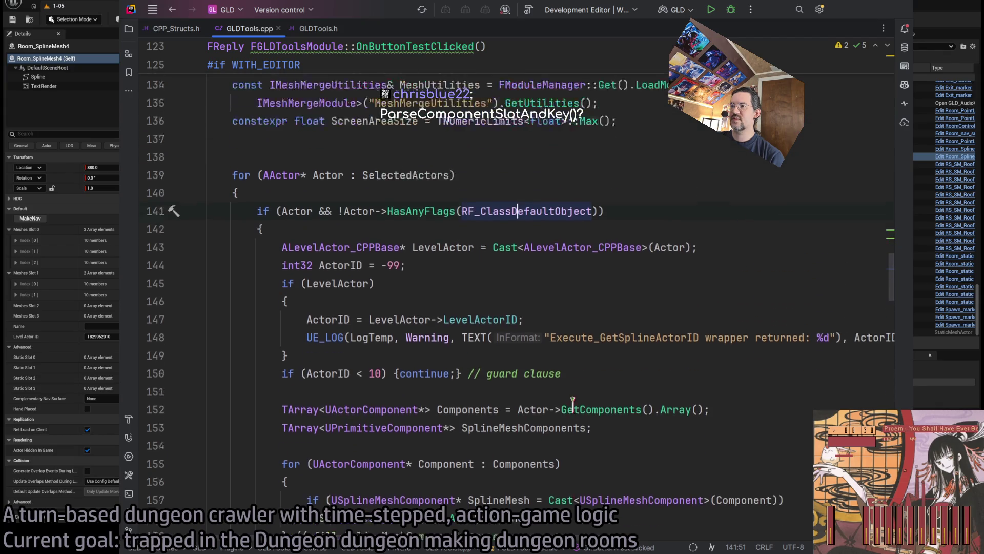
{"action": "scroll", "coordinate": [395, 263], "scroll_direction": "up", "scroll_amount": 2}
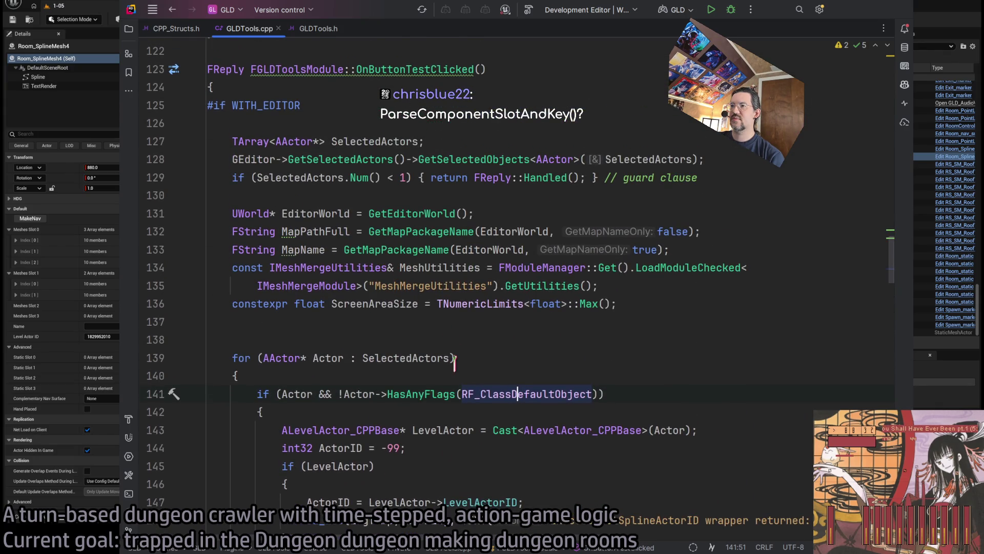
{"action": "scroll", "coordinate": [454, 364], "scroll_direction": "down", "scroll_amount": 5}
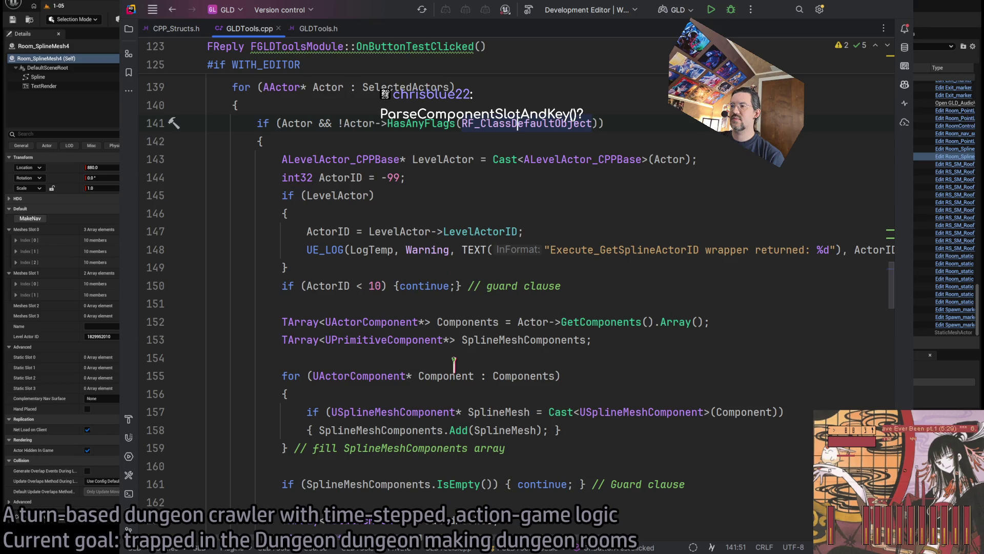
{"action": "scroll", "coordinate": [455, 363], "scroll_direction": "down", "scroll_amount": 2}
{"action": "scroll", "coordinate": [461, 379], "scroll_direction": "down", "scroll_amount": 3}
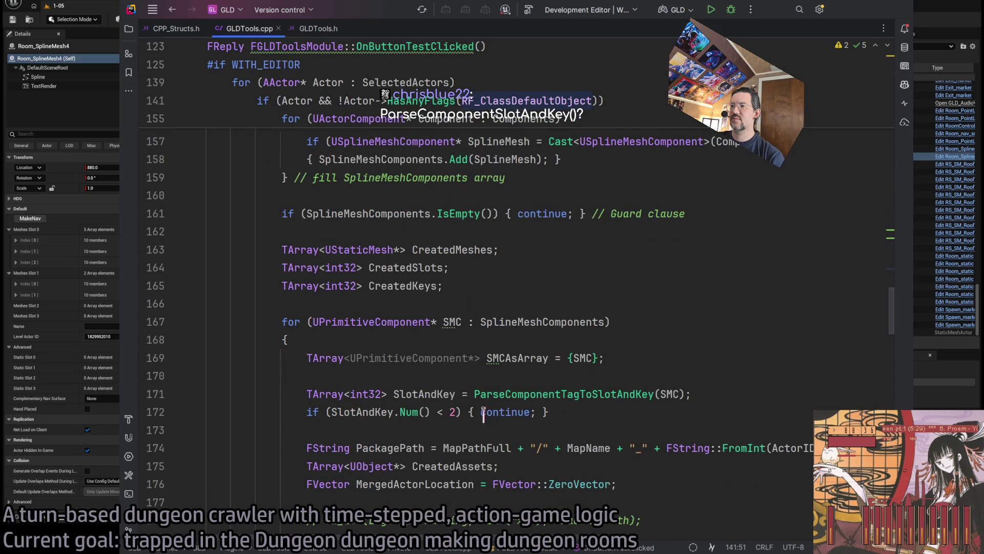
{"action": "scroll", "coordinate": [484, 416], "scroll_direction": "down", "scroll_amount": 2}
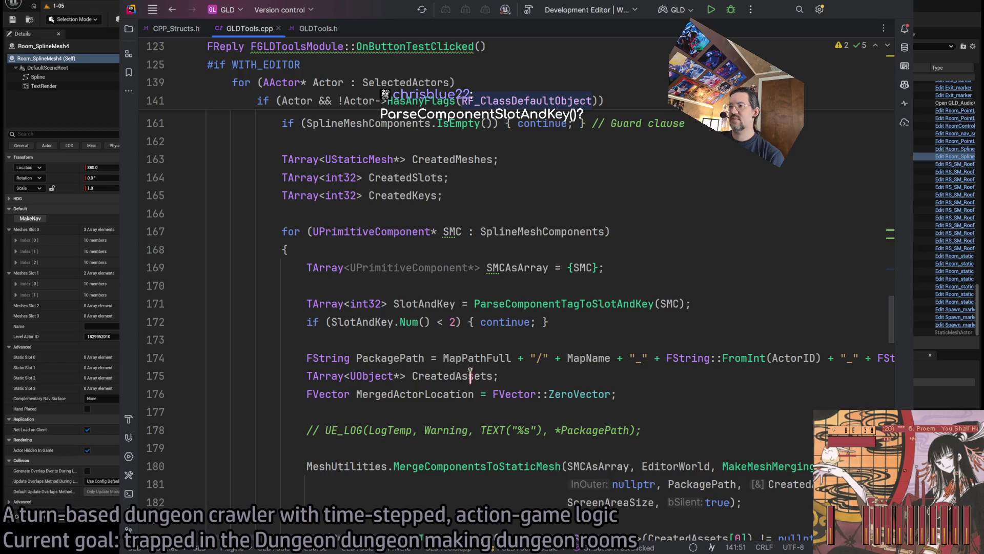
Inspect the ParseComponentTagToSlotAndKey call, the SMCAsArray declaration and the SMC argument
{"action": "left_click", "coordinate": [438, 304]}
{"action": "left_click", "coordinate": [530, 303]}
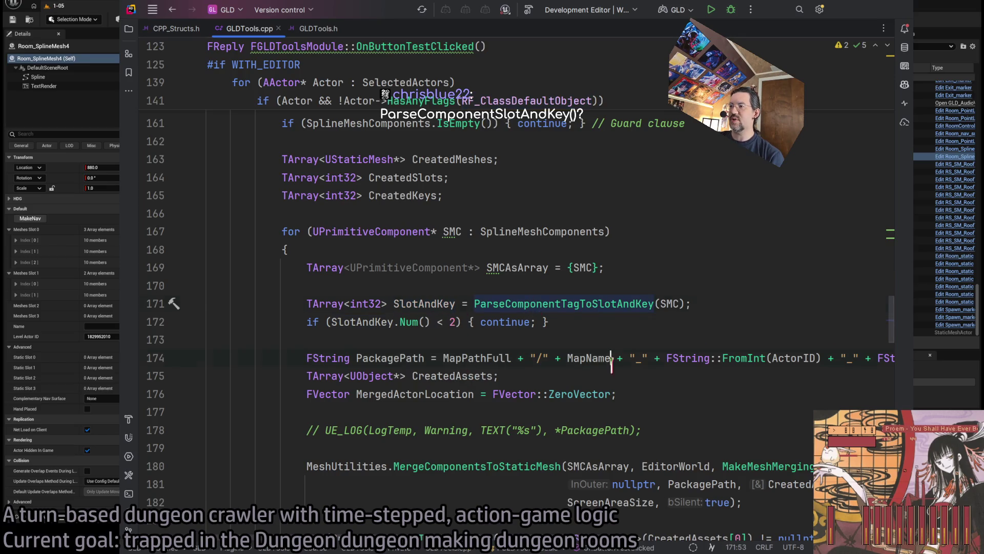
{"action": "left_click", "coordinate": [590, 323]}
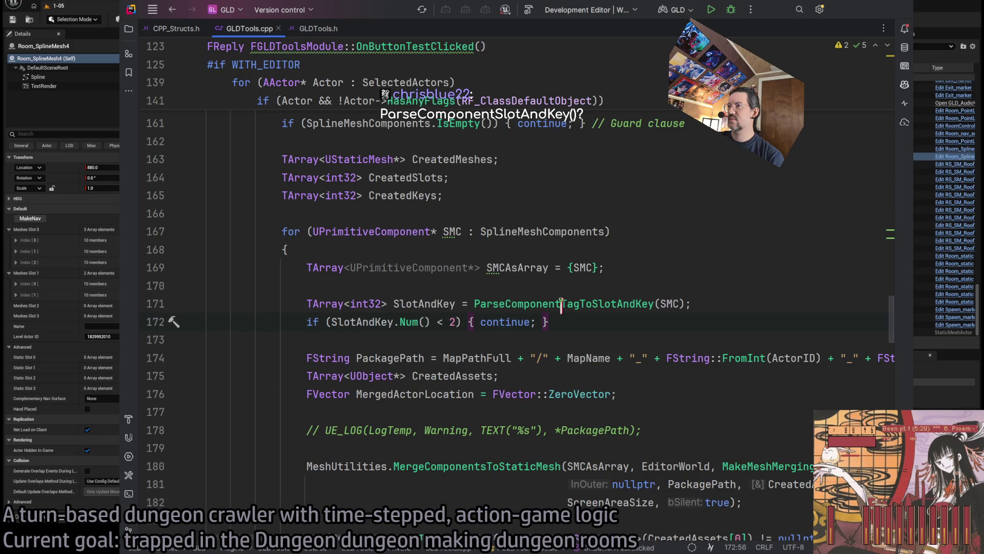
{"action": "left_click", "coordinate": [506, 303]}
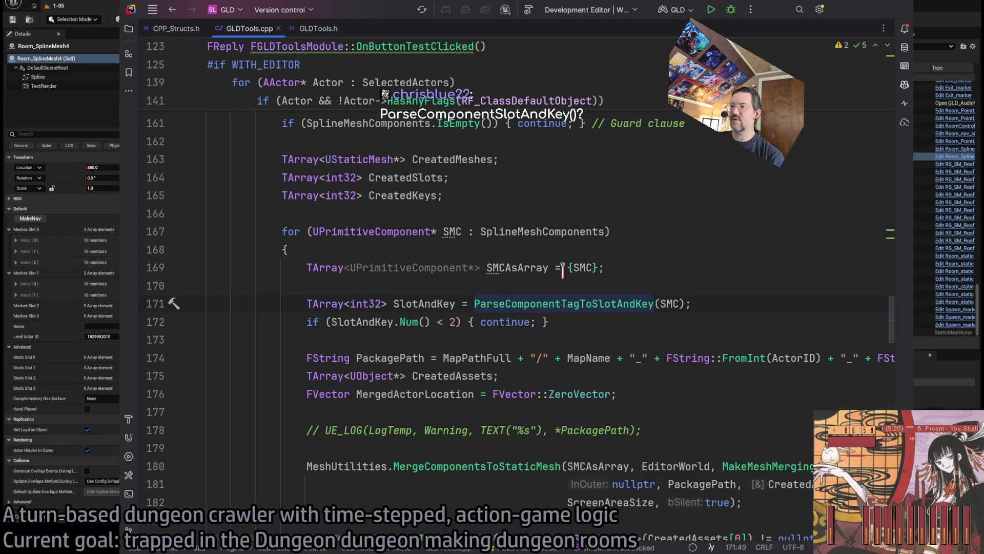
{"action": "key", "text": "Up"}
{"action": "key", "text": "Up"}
{"action": "key", "text": "Up"}
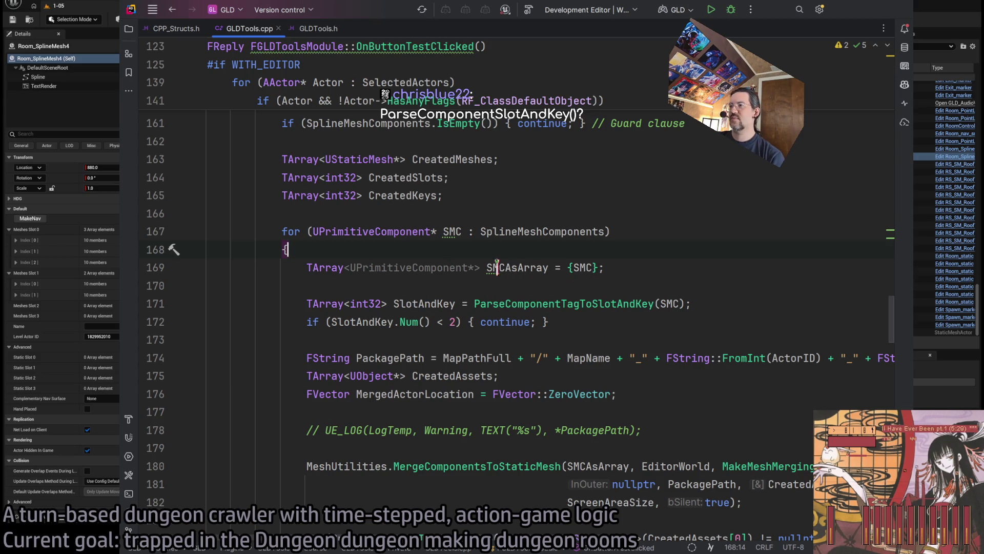
{"action": "left_click", "coordinate": [493, 267]}
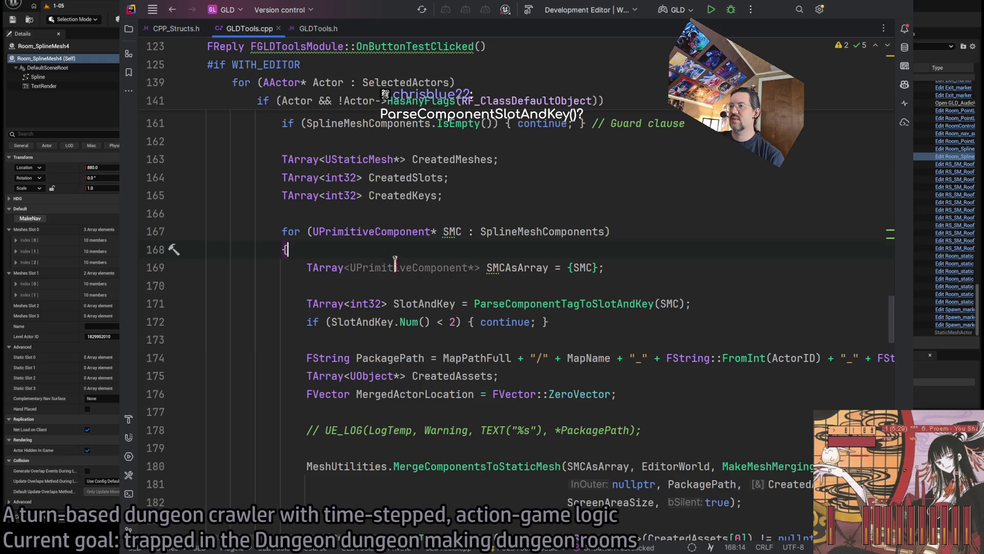
{"action": "double_click", "coordinate": [505, 267]}
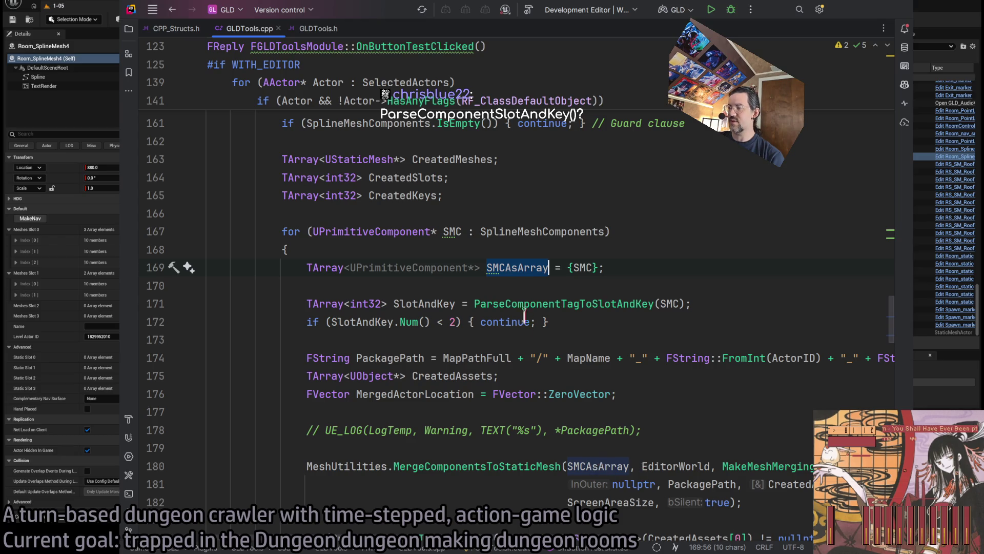
{"action": "left_click", "coordinate": [586, 303]}
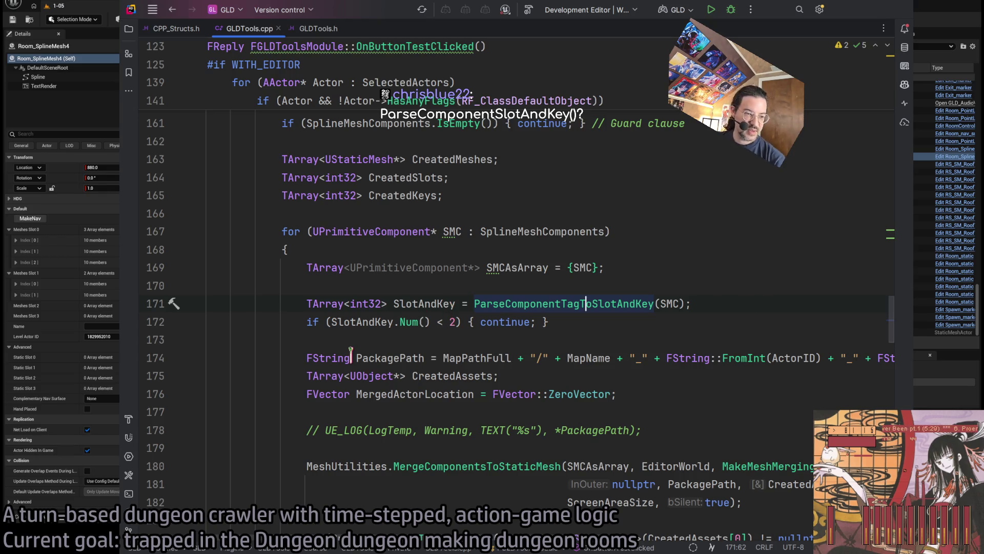
{"action": "left_click", "coordinate": [339, 304]}
{"action": "left_click", "coordinate": [420, 303]}
{"action": "double_click", "coordinate": [669, 304]}
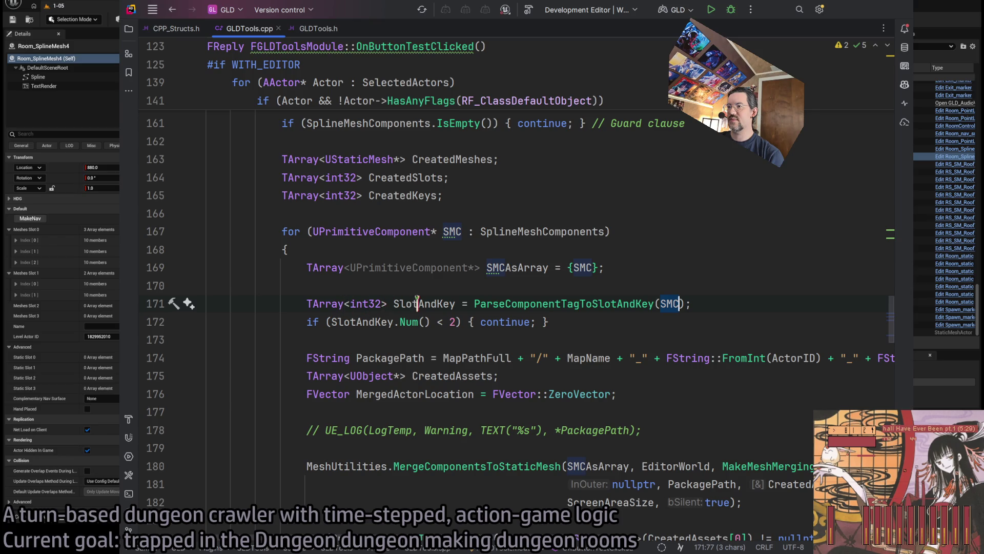
{"action": "left_click", "coordinate": [530, 304]}
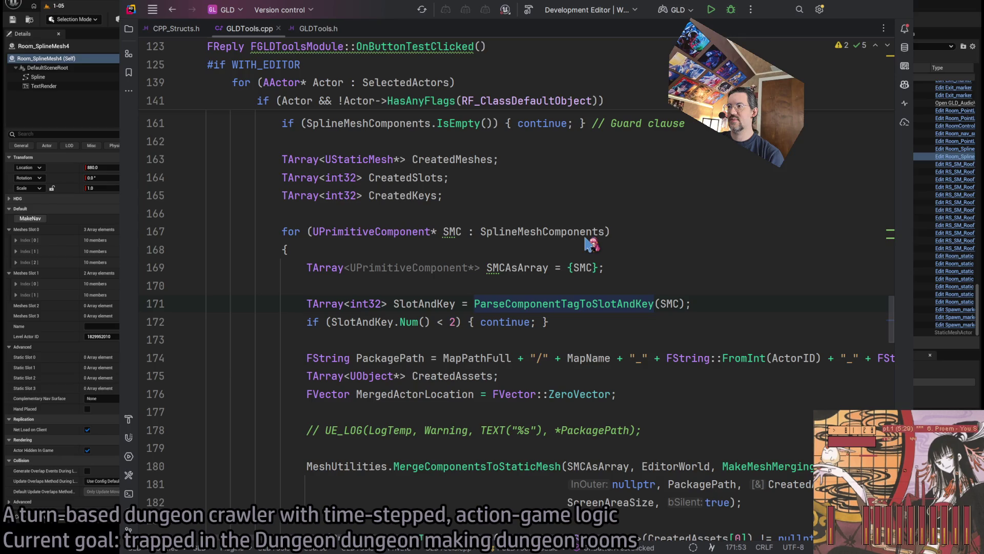
Split the SlotAndKey declaration from its assignment, then undo the split
{"action": "key", "text": "alt+Return"}
{"action": "key", "text": "Return"}
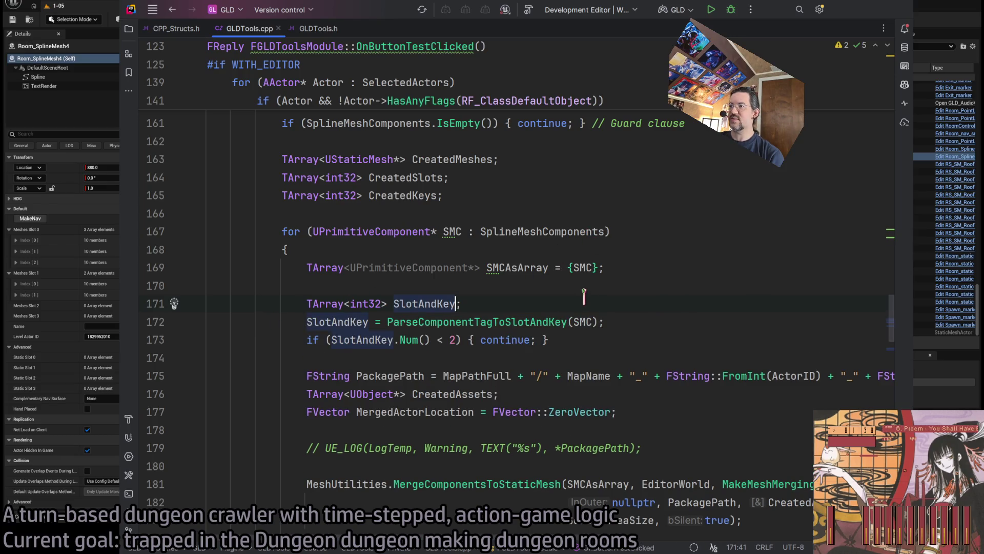
{"action": "key", "text": "ctrl+z"}
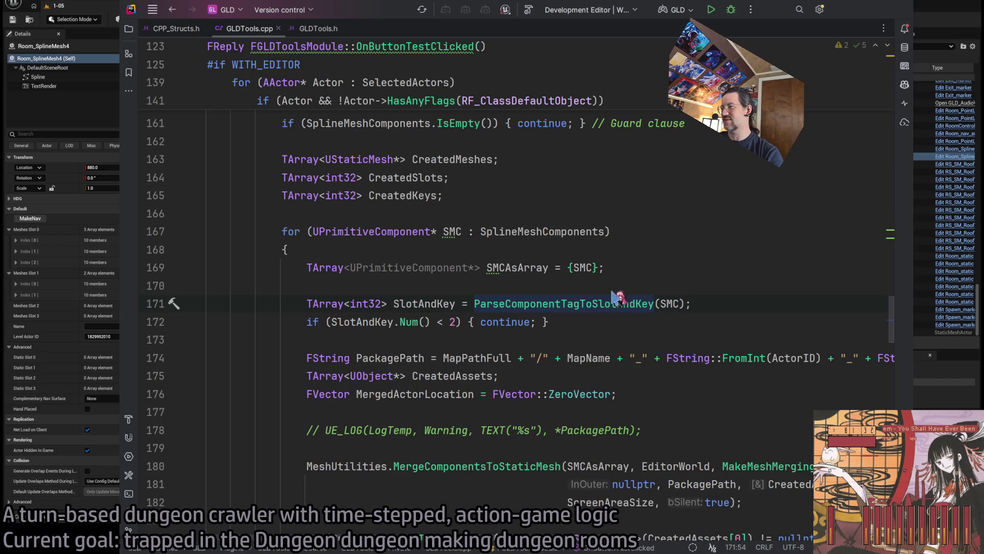
Read through the ParseComponentTagToSlotAndKey definition, then switch to the Room_SplineMesh Blueprint in Unreal
{"action": "left_click", "coordinate": [513, 302], "text": "ctrl"}
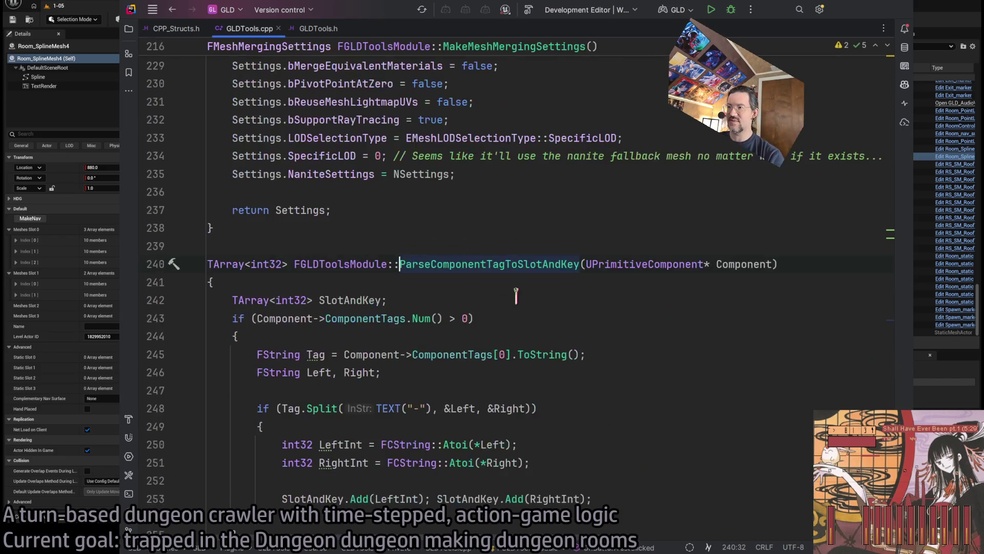
{"action": "scroll", "coordinate": [533, 315], "scroll_direction": "down", "scroll_amount": 3}
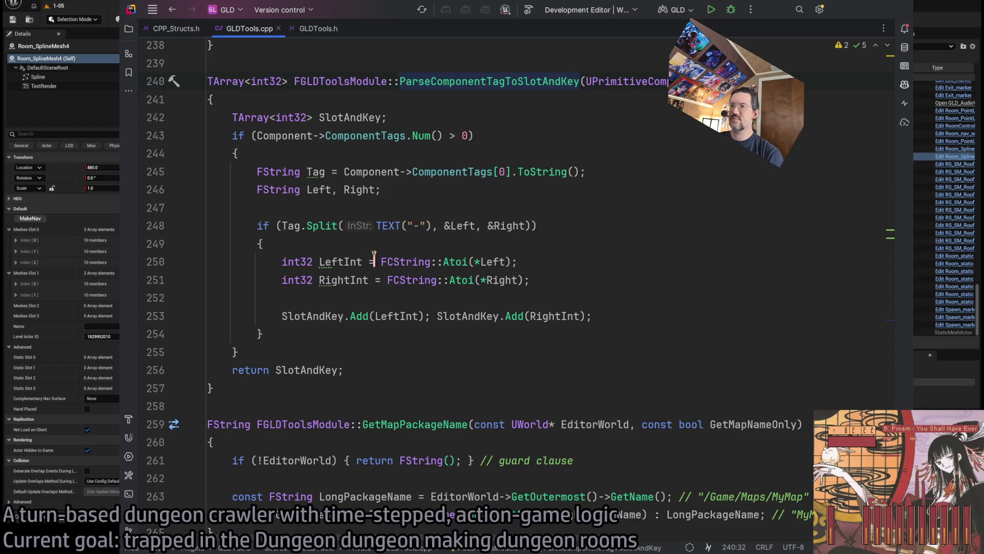
{"action": "scroll", "coordinate": [374, 256], "scroll_direction": "up", "scroll_amount": 15}
{"action": "scroll", "coordinate": [369, 249], "scroll_direction": "down", "scroll_amount": 10}
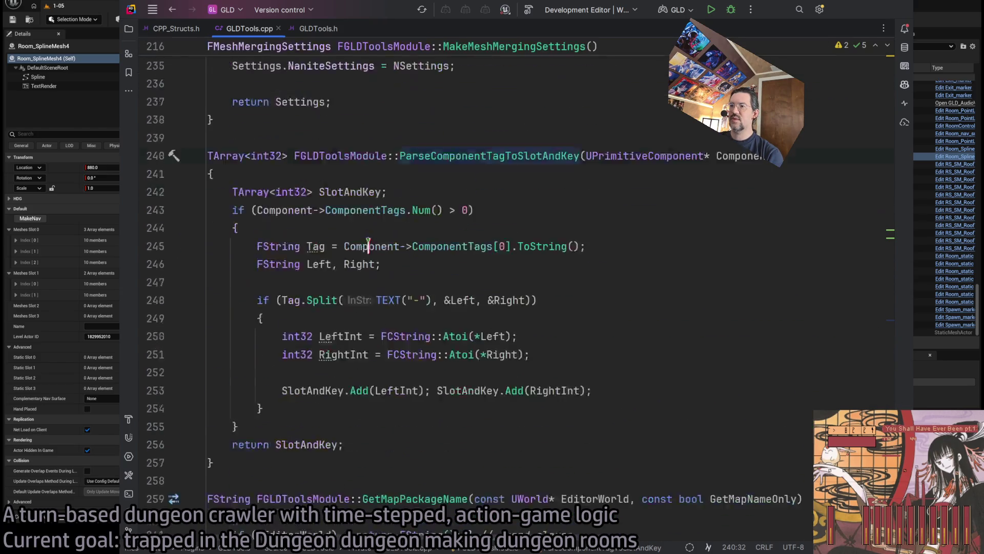
{"action": "scroll", "coordinate": [368, 245], "scroll_direction": "up", "scroll_amount": 8}
{"action": "scroll", "coordinate": [368, 245], "scroll_direction": "up", "scroll_amount": 20}
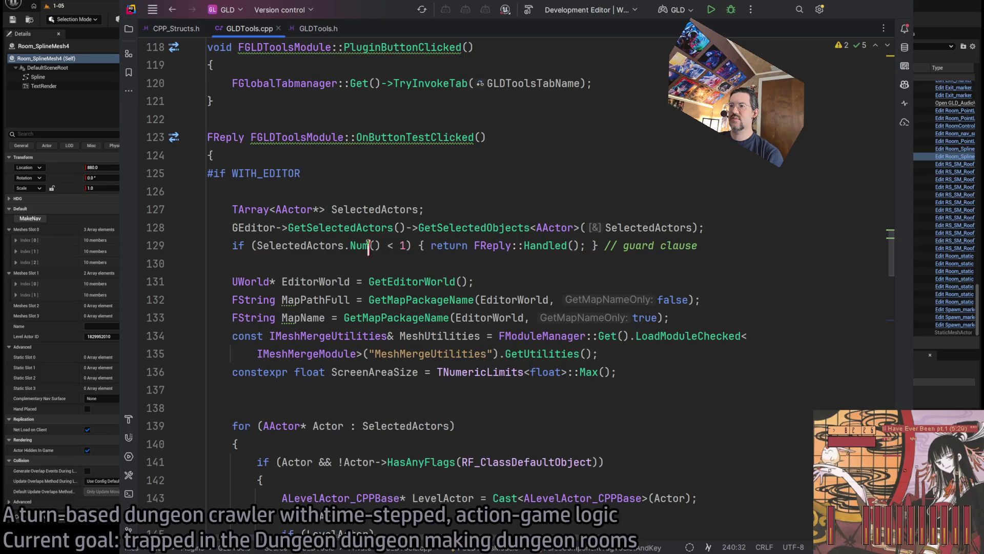
{"action": "scroll", "coordinate": [370, 251], "scroll_direction": "down", "scroll_amount": 10}
{"action": "scroll", "coordinate": [374, 250], "scroll_direction": "down", "scroll_amount": 2}
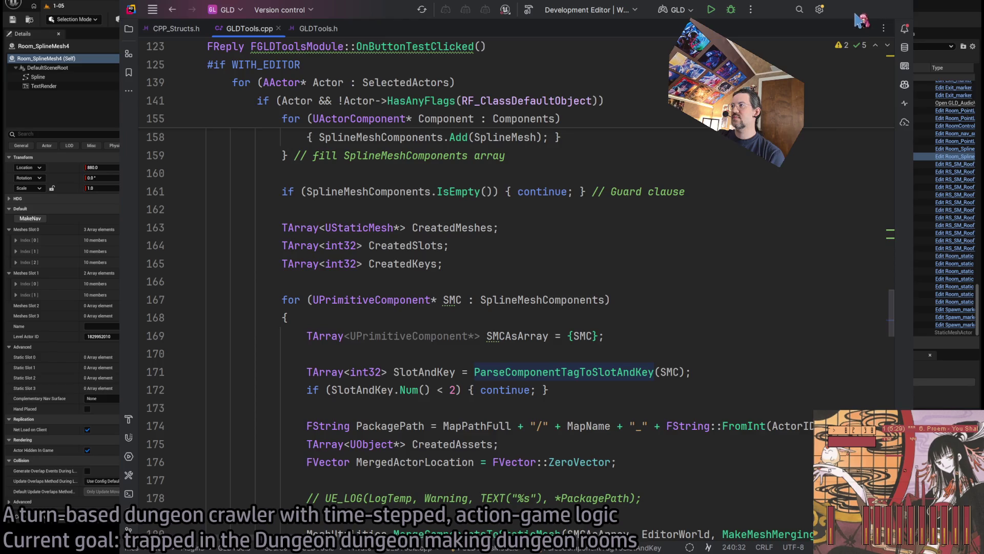
{"action": "key", "text": "alt+Tab"}
{"action": "left_click", "coordinate": [318, 6]}
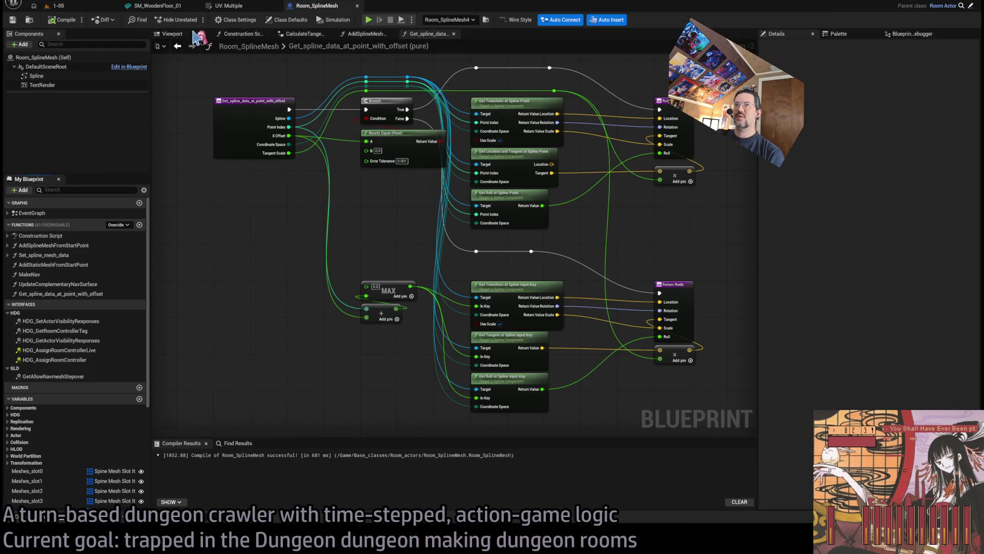
Move between the Construction Script and AddSplineMeshFromStartPoint graphs to find the slot loops
{"action": "left_click", "coordinate": [241, 34]}
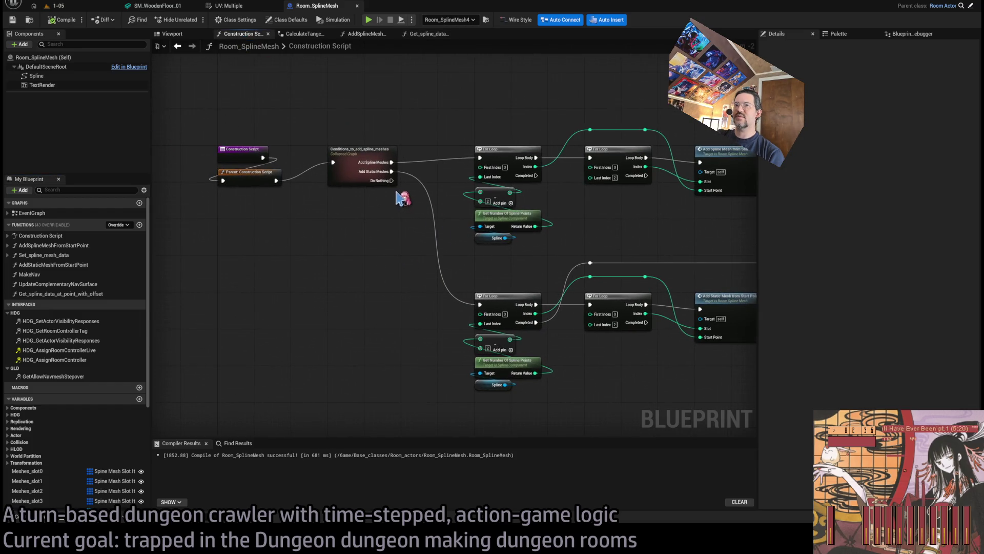
{"action": "key", "text": "alt+Left"}
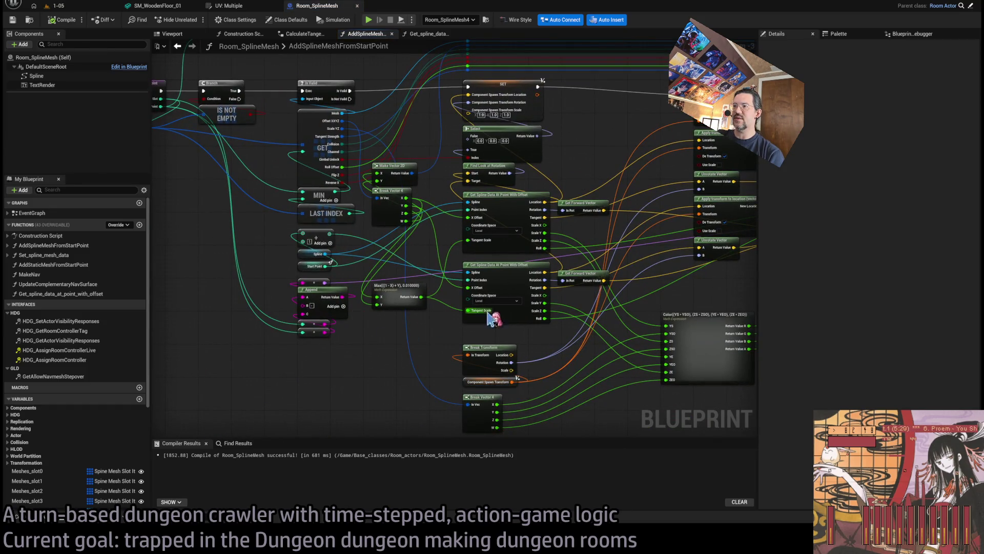
{"action": "scroll", "coordinate": [387, 281], "scroll_direction": "up", "scroll_amount": 3}
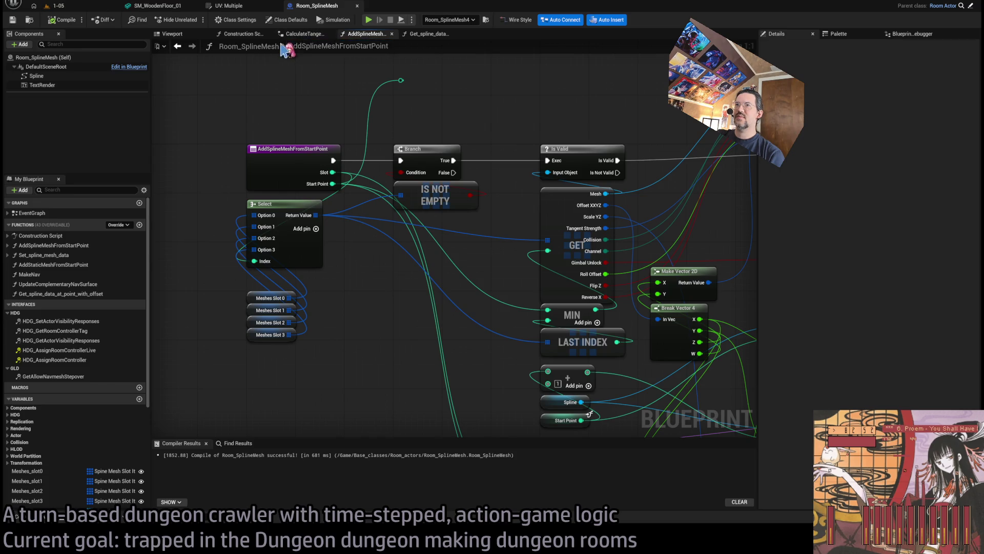
{"action": "left_click", "coordinate": [241, 33]}
{"action": "scroll", "coordinate": [462, 246], "scroll_direction": "up", "scroll_amount": 2}
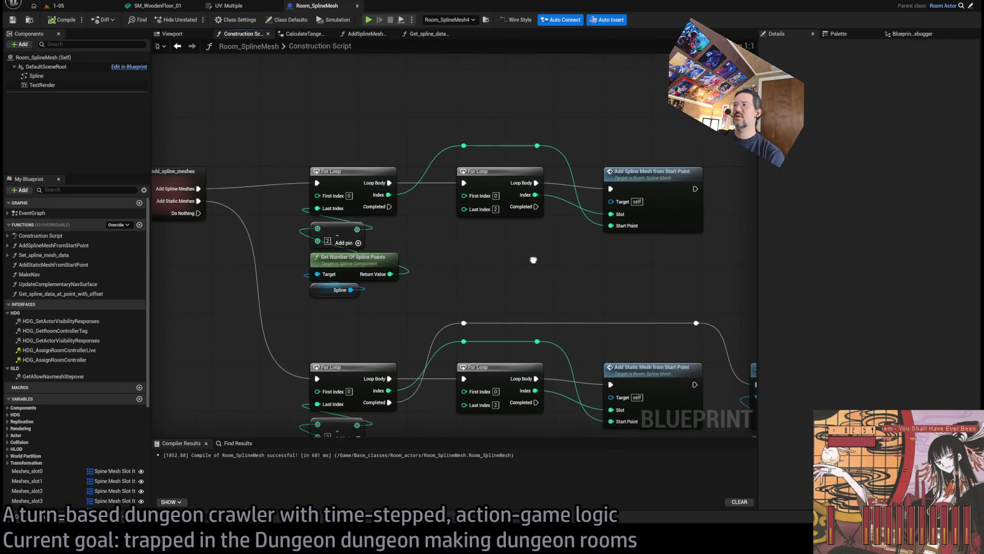
{"action": "left_click_drag", "start_coordinate": [564, 264], "coordinate": [514, 261]}
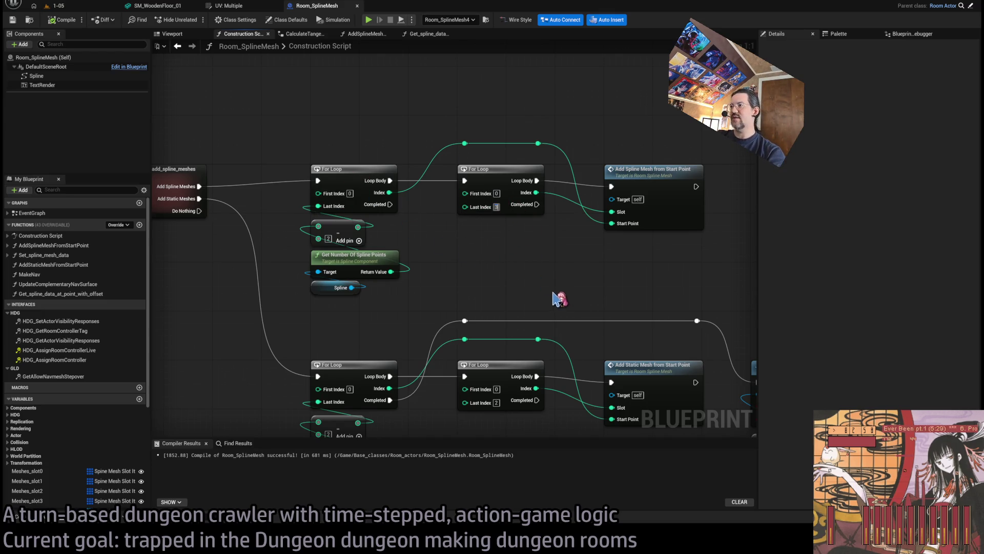
{"action": "mouse_move", "coordinate": [501, 263]}
{"action": "left_mouse_down"}
{"action": "mouse_move", "coordinate": [420, 176]}
{"action": "mouse_move", "coordinate": [640, 209]}
{"action": "mouse_move", "coordinate": [548, 164]}
{"action": "left_mouse_up"}
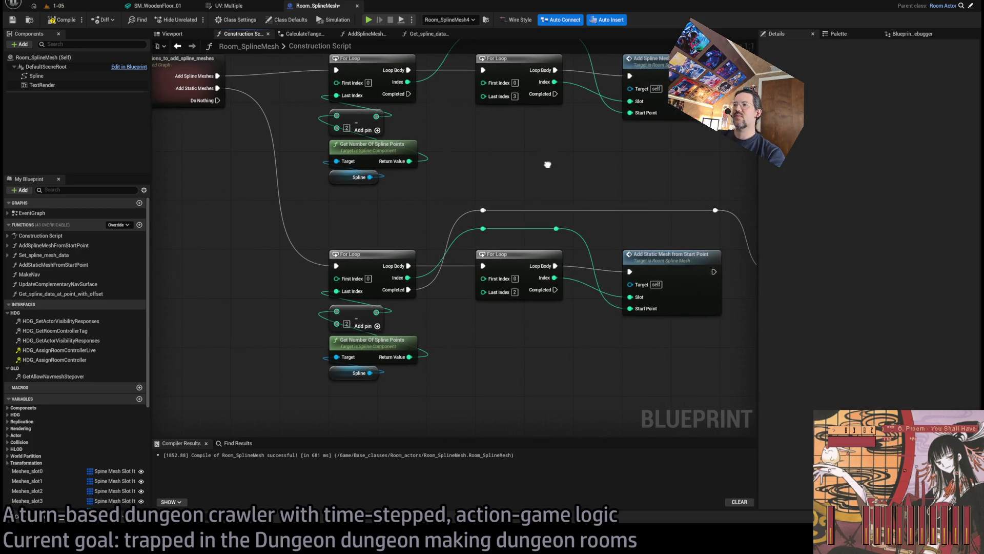
Set the Last Index of both inner slot loops to 3
{"action": "left_click", "coordinate": [514, 291]}
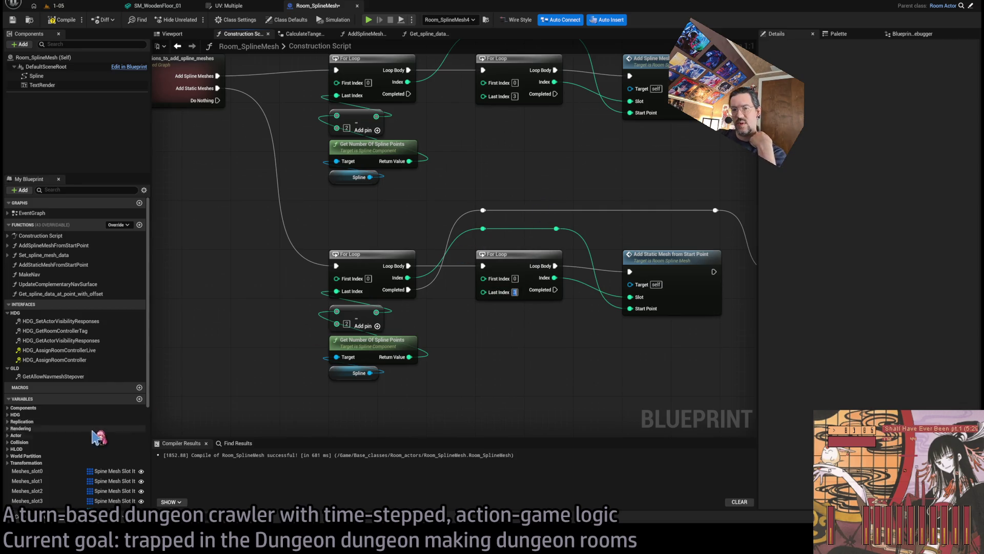
{"action": "scroll", "coordinate": [90, 440], "scroll_direction": "down", "scroll_amount": 3}
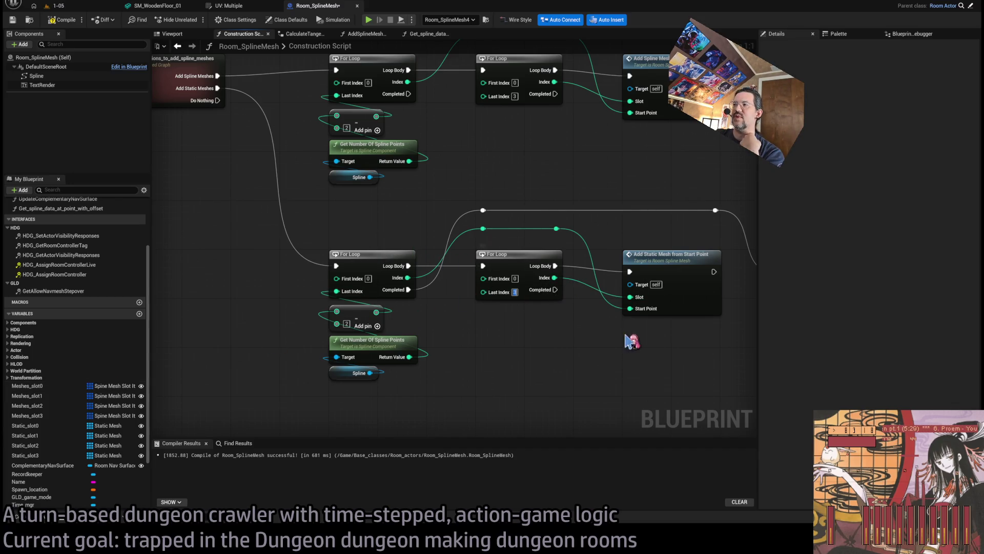
{"action": "left_click_drag", "start_coordinate": [633, 341], "coordinate": [603, 346]}
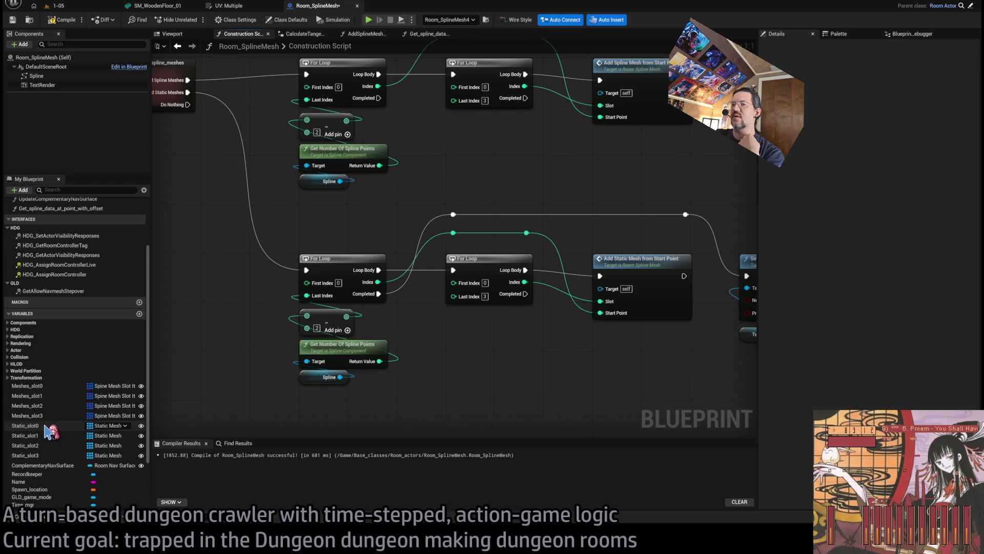
{"action": "left_click_drag", "start_coordinate": [477, 300], "coordinate": [437, 340]}
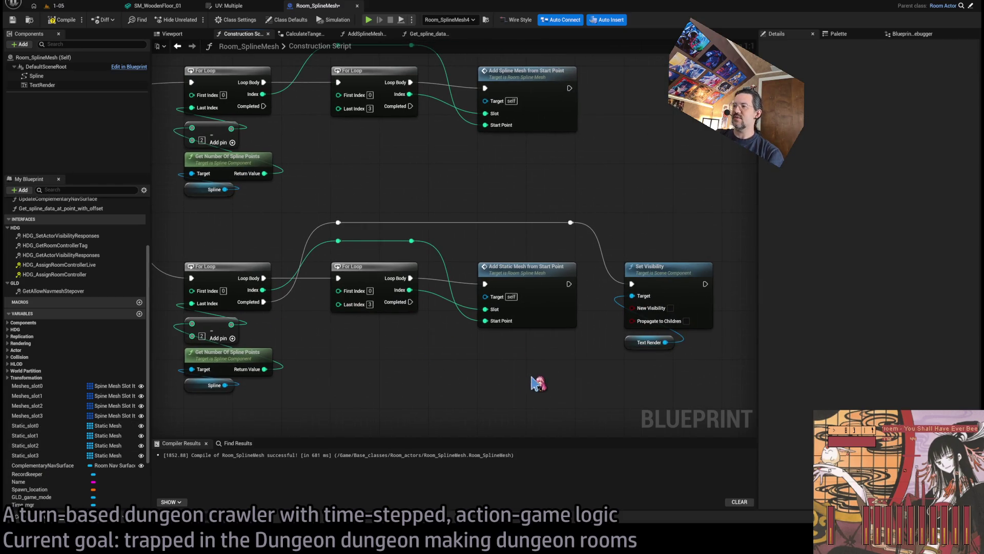
{"action": "left_click_drag", "start_coordinate": [539, 195], "coordinate": [543, 234]}
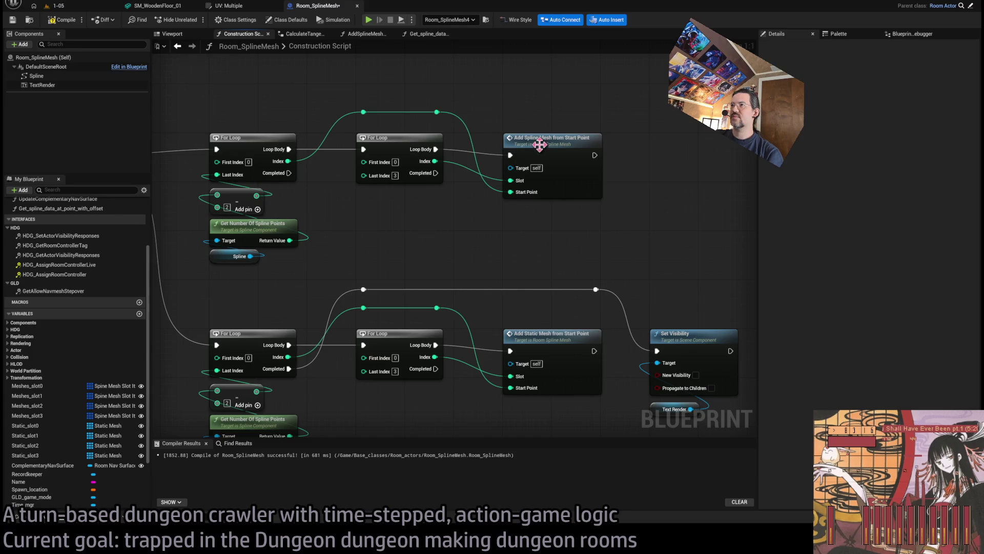
Review the AddSplineMeshFromStartPoint graph, then return to Rider
{"action": "double_click", "coordinate": [569, 158]}
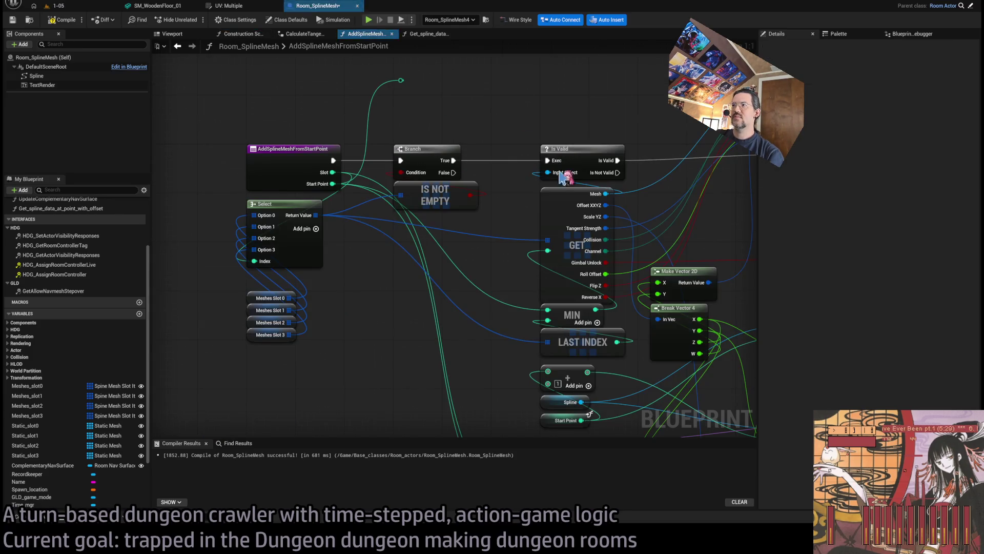
{"action": "scroll", "coordinate": [426, 256], "scroll_direction": "down", "scroll_amount": 2}
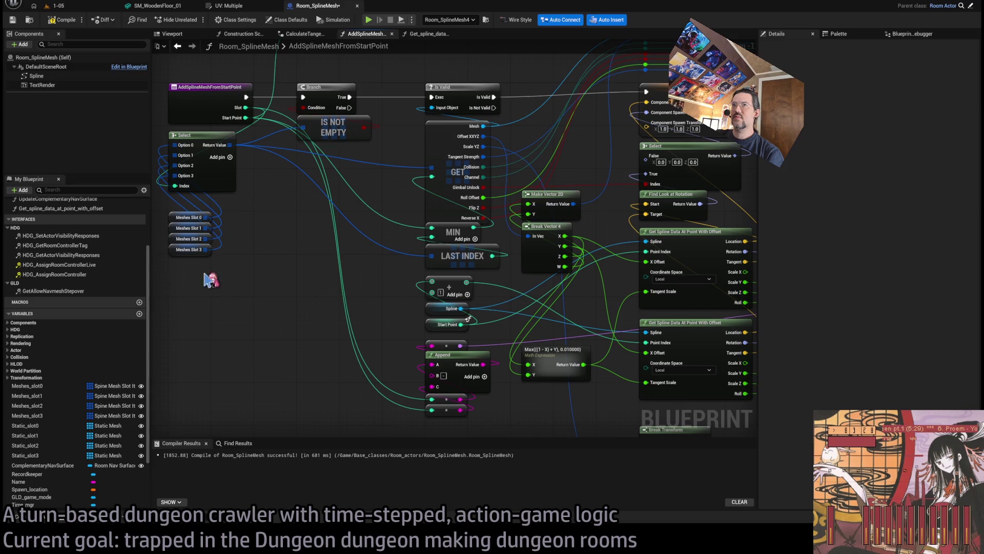
{"action": "key", "text": "alt+Tab"}
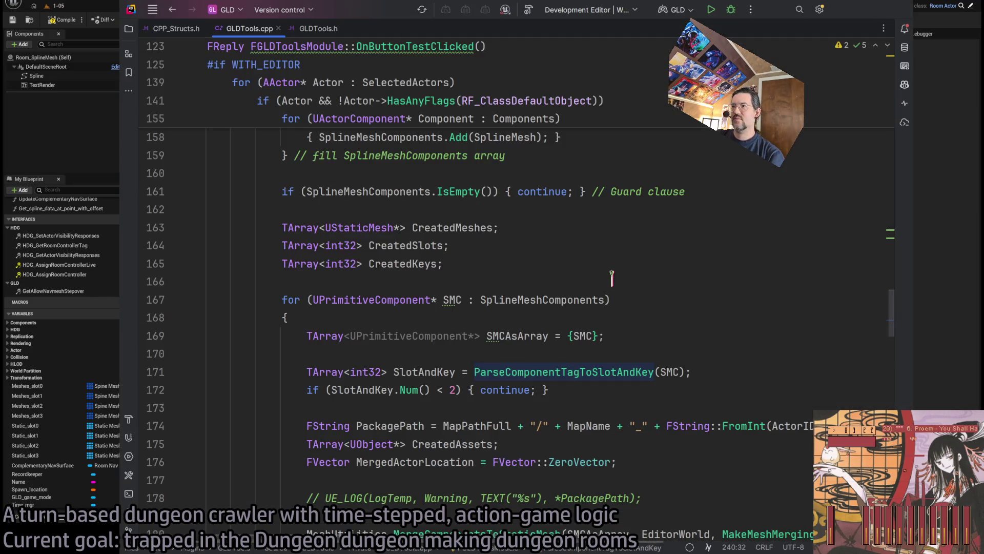
Read the mesh-baking loop in GLDTools.cpp, then minimize Rider to return to the Blueprint editor
{"action": "scroll", "coordinate": [612, 278], "scroll_direction": "down", "scroll_amount": 5}
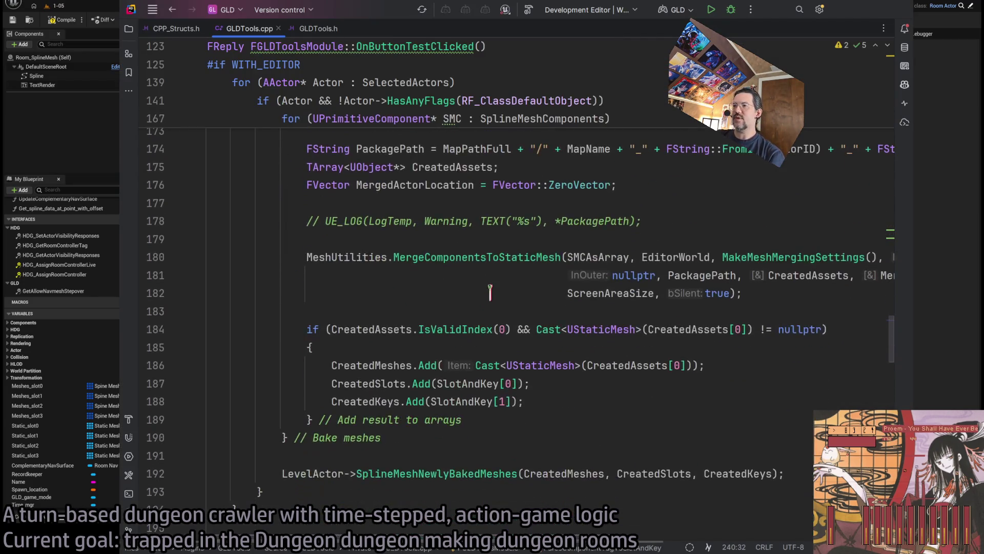
{"action": "scroll", "coordinate": [361, 225], "scroll_direction": "up", "scroll_amount": 2}
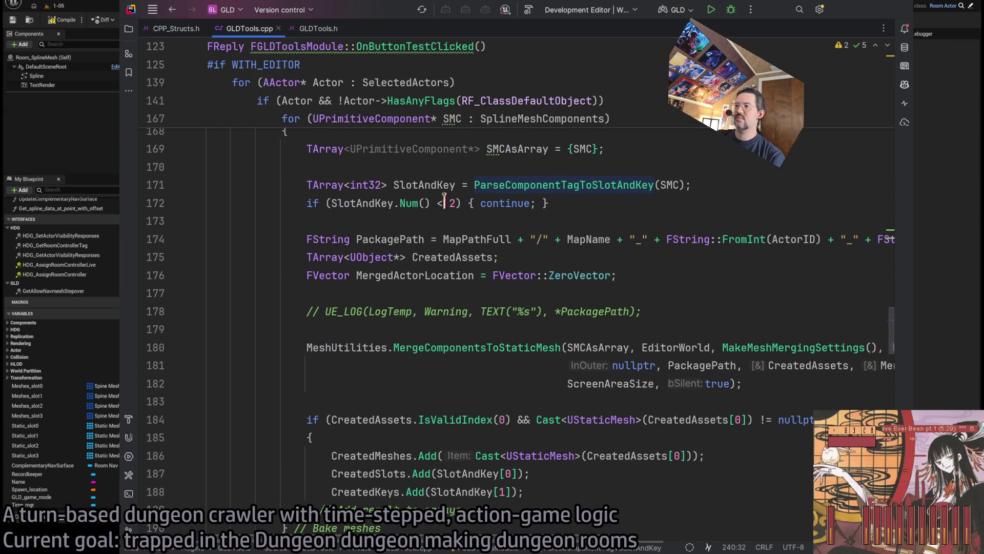
{"action": "scroll", "coordinate": [349, 198], "scroll_direction": "up", "scroll_amount": 3}
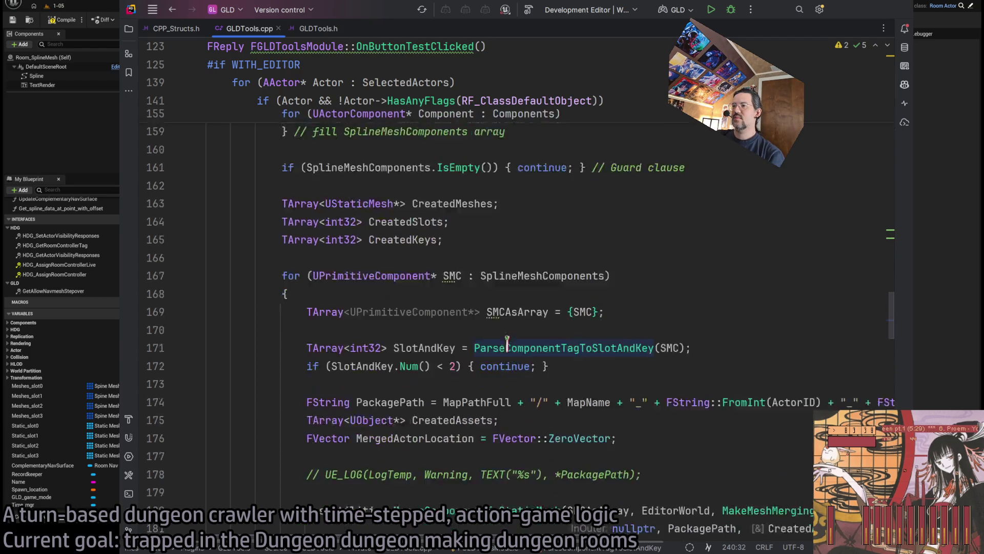
{"action": "scroll", "coordinate": [391, 220], "scroll_direction": "down", "scroll_amount": 3}
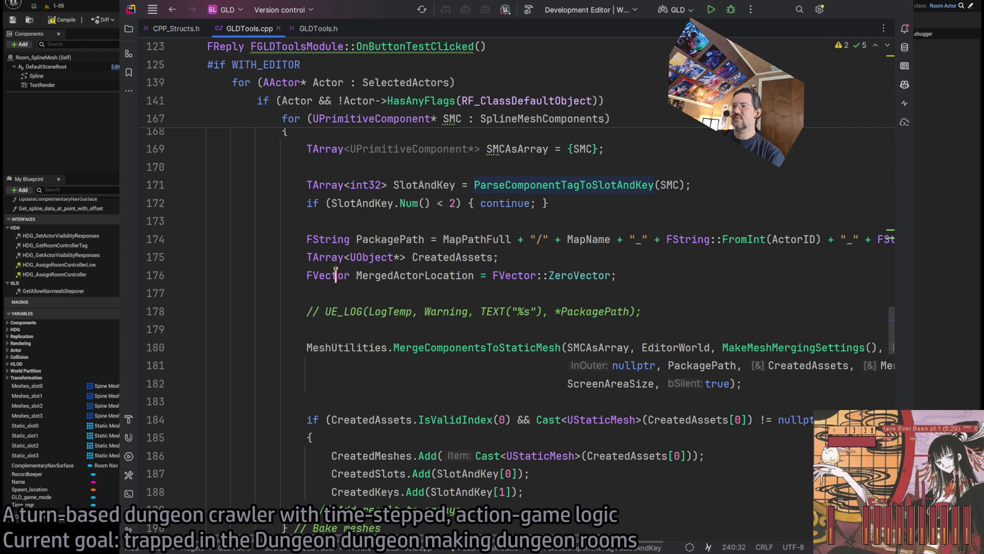
{"action": "scroll", "coordinate": [463, 395], "scroll_direction": "down", "scroll_amount": 6}
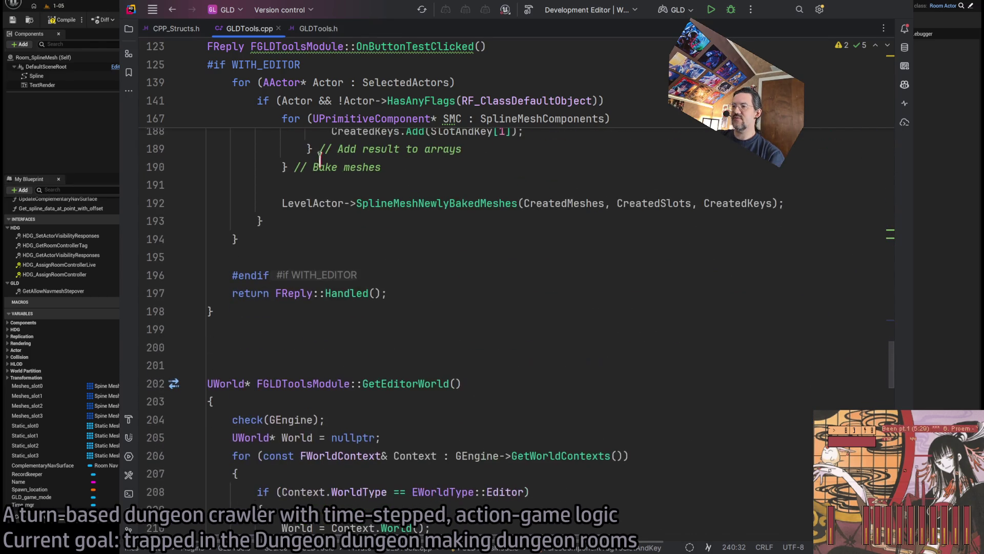
{"action": "scroll", "coordinate": [503, 261], "scroll_direction": "up", "scroll_amount": 3}
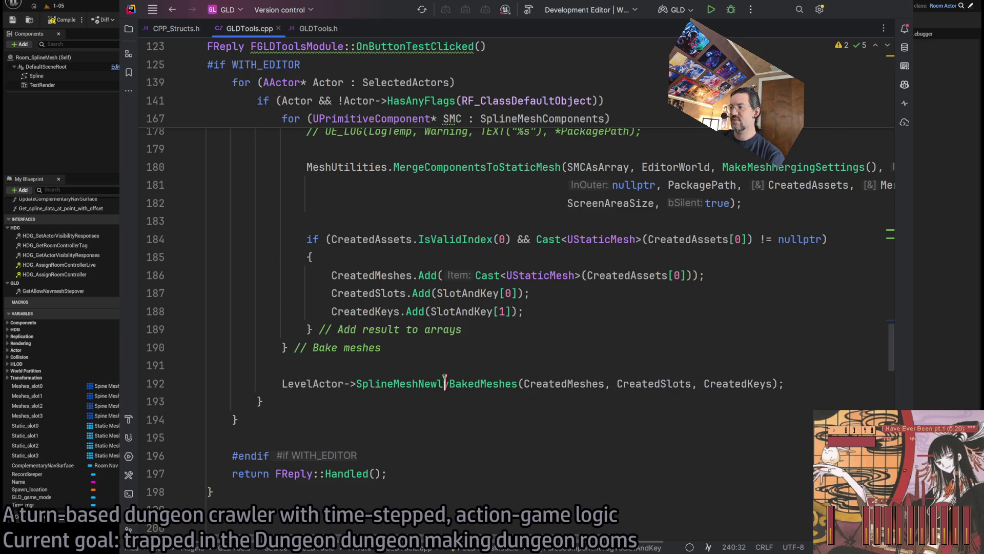
{"action": "left_click", "coordinate": [846, 17]}
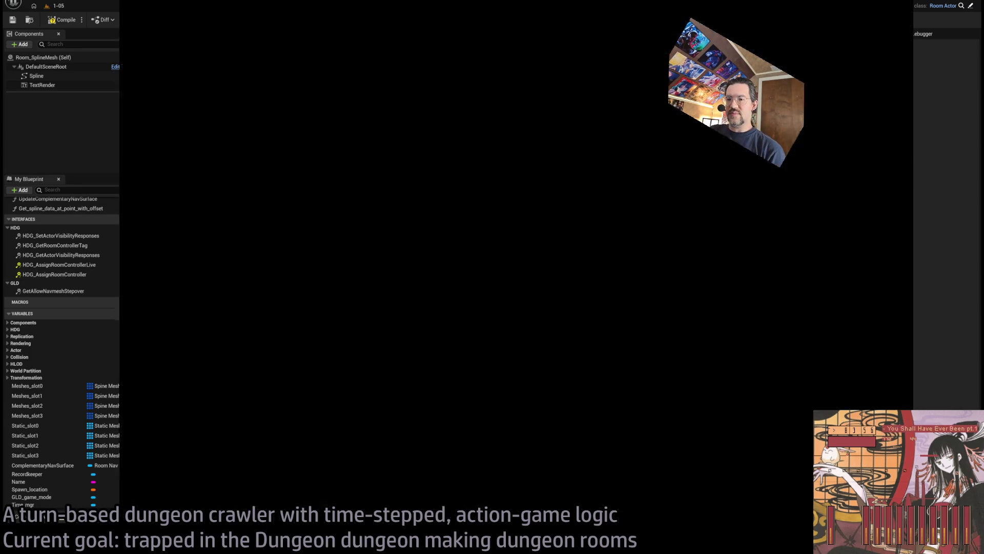
Filter My Blueprint, open the SplineMeshNewlyBakedMeshes event in the EventGraph, and clear the search
{"action": "scroll", "coordinate": [102, 263], "scroll_direction": "up", "scroll_amount": 2}
{"action": "scroll", "coordinate": [101, 262], "scroll_direction": "up", "scroll_amount": 2}
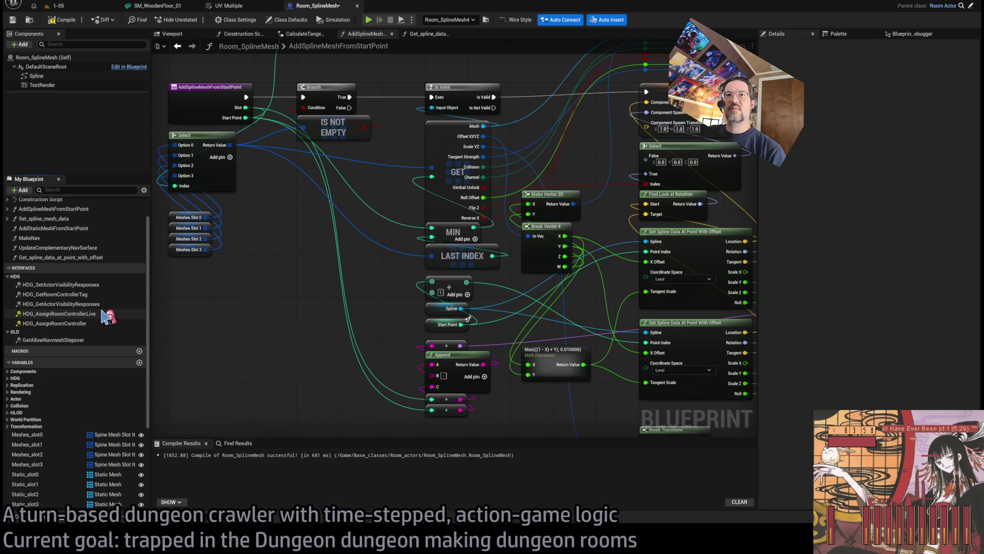
{"action": "scroll", "coordinate": [108, 316], "scroll_direction": "up", "scroll_amount": 1}
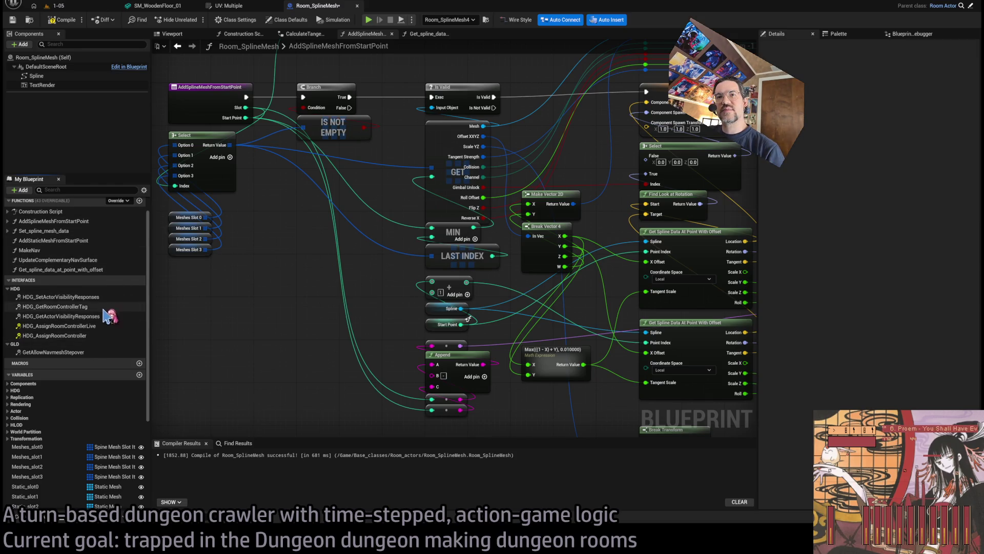
{"action": "scroll", "coordinate": [96, 327], "scroll_direction": "up", "scroll_amount": 2}
{"action": "scroll", "coordinate": [95, 327], "scroll_direction": "down", "scroll_amount": 1}
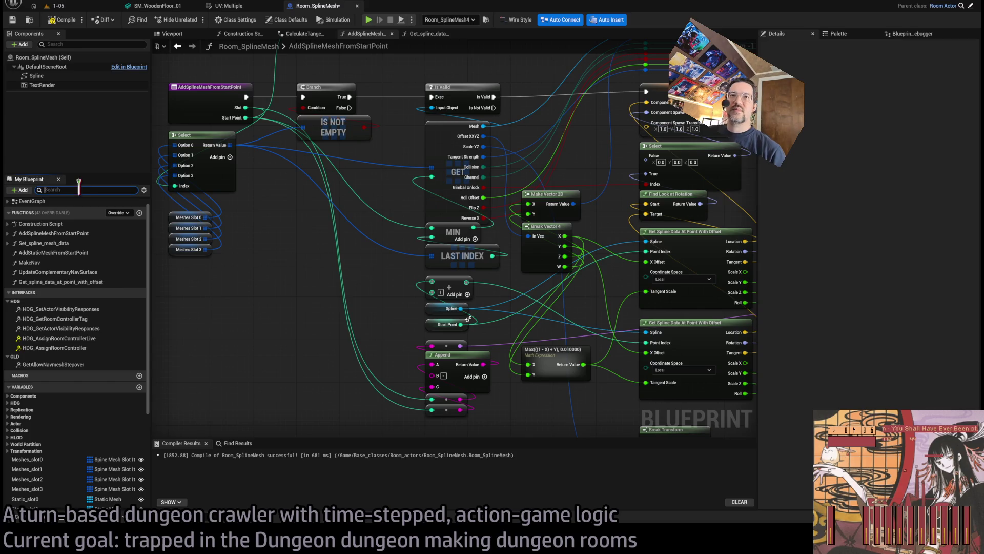
{"action": "type", "text": "bakjed"}
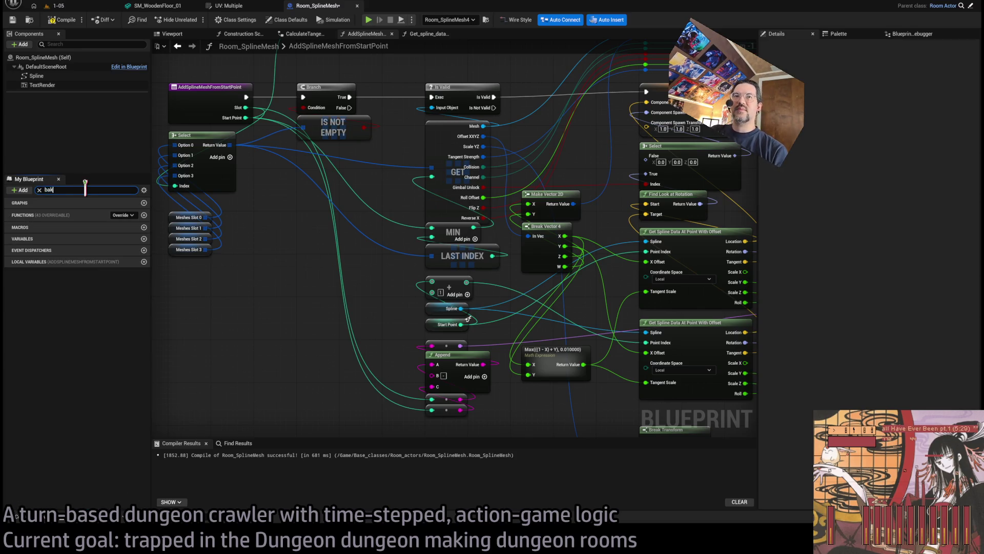
{"action": "type", "text": "ed"}
{"action": "double_click", "coordinate": [82, 221]}
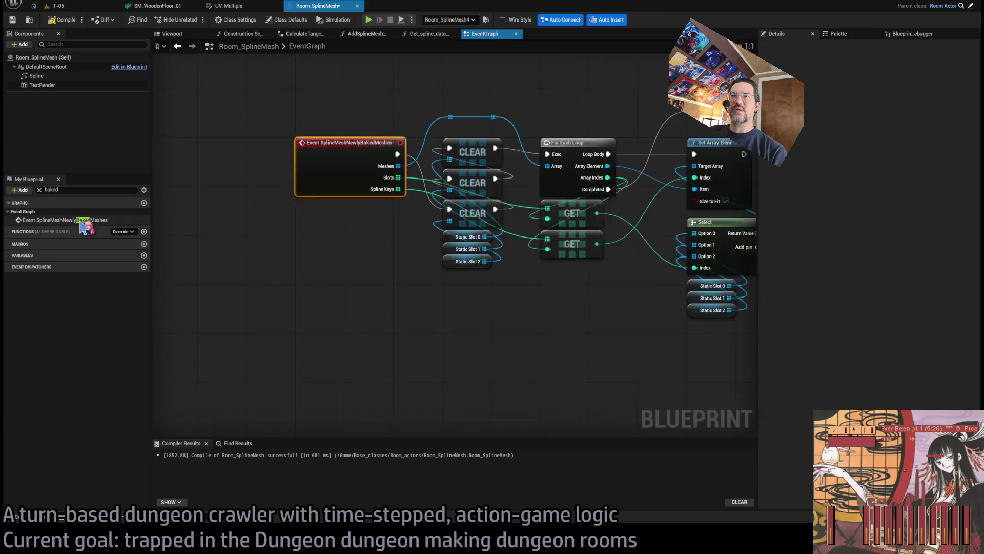
{"action": "left_click", "coordinate": [39, 190]}
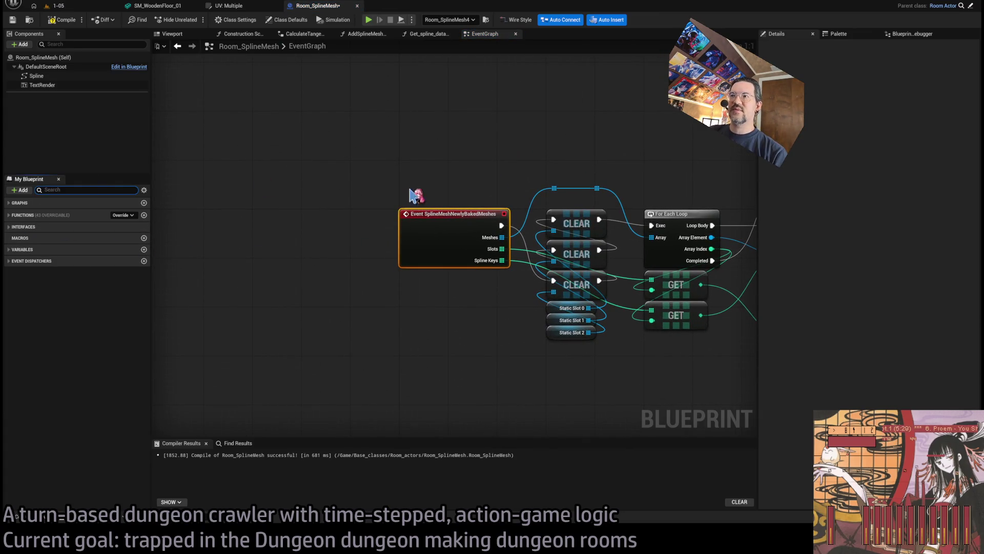
Check the matching C++ code in Rider, then return to the Blueprint graph
{"action": "scroll", "coordinate": [466, 172], "scroll_direction": "down", "scroll_amount": 4}
{"action": "scroll", "coordinate": [500, 256], "scroll_direction": "up", "scroll_amount": 3}
{"action": "scroll", "coordinate": [500, 256], "scroll_direction": "up", "scroll_amount": 1}
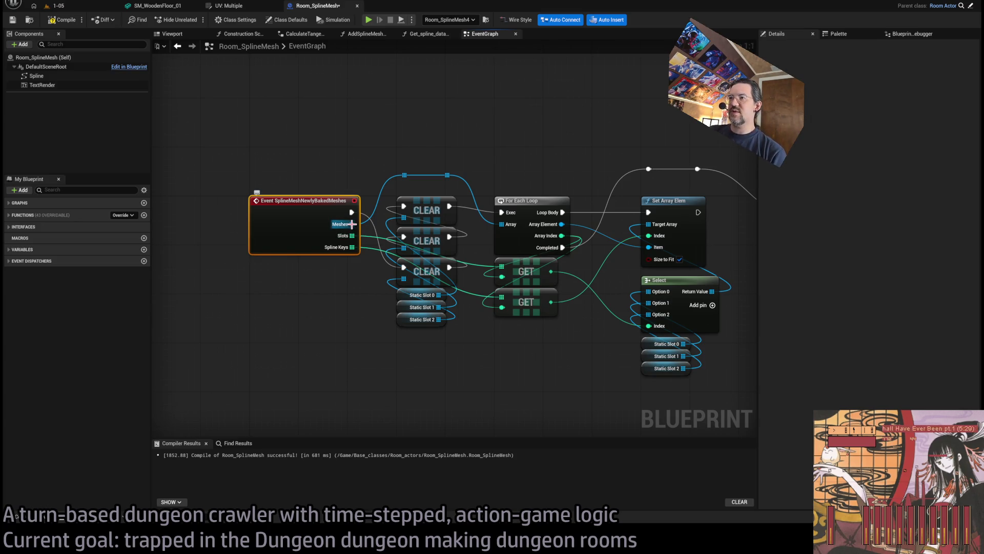
{"action": "key", "text": "alt+Tab"}
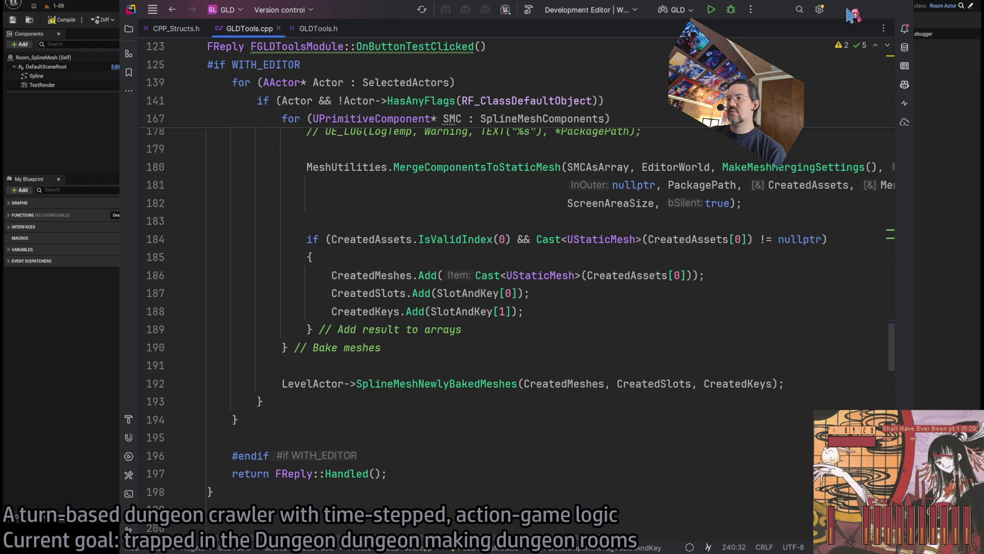
{"action": "left_click", "coordinate": [852, 16]}
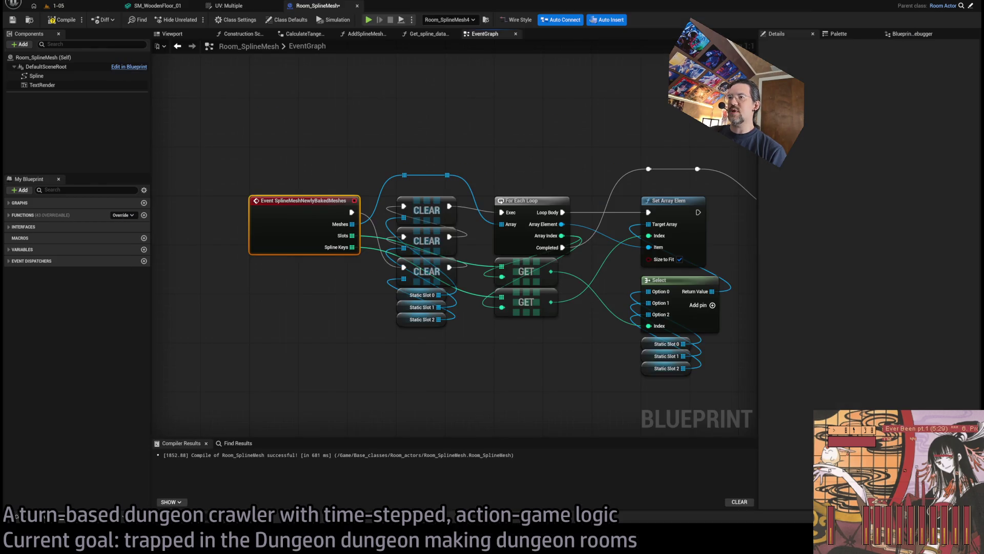
Add an Option 3 pin to the event's Select node and place a Static Slot 3 getter below the others
{"action": "left_click_drag", "start_coordinate": [376, 340], "coordinate": [305, 340]}
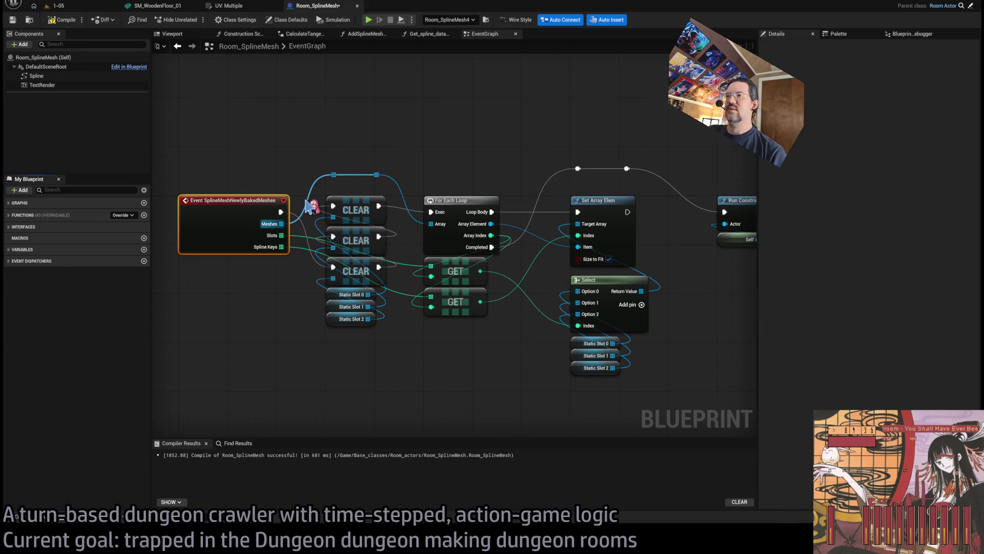
{"action": "mouse_move", "coordinate": [382, 227]}
{"action": "left_mouse_down"}
{"action": "mouse_move", "coordinate": [470, 230]}
{"action": "mouse_move", "coordinate": [449, 253]}
{"action": "mouse_move", "coordinate": [509, 211]}
{"action": "left_mouse_up"}
{"action": "mouse_move", "coordinate": [573, 334]}
{"action": "left_mouse_down"}
{"action": "mouse_move", "coordinate": [578, 325]}
{"action": "mouse_move", "coordinate": [479, 407]}
{"action": "mouse_move", "coordinate": [584, 312]}
{"action": "left_mouse_up"}
{"action": "mouse_move", "coordinate": [543, 395]}
{"action": "left_mouse_down"}
{"action": "mouse_move", "coordinate": [487, 322]}
{"action": "mouse_move", "coordinate": [506, 358]}
{"action": "left_mouse_up"}
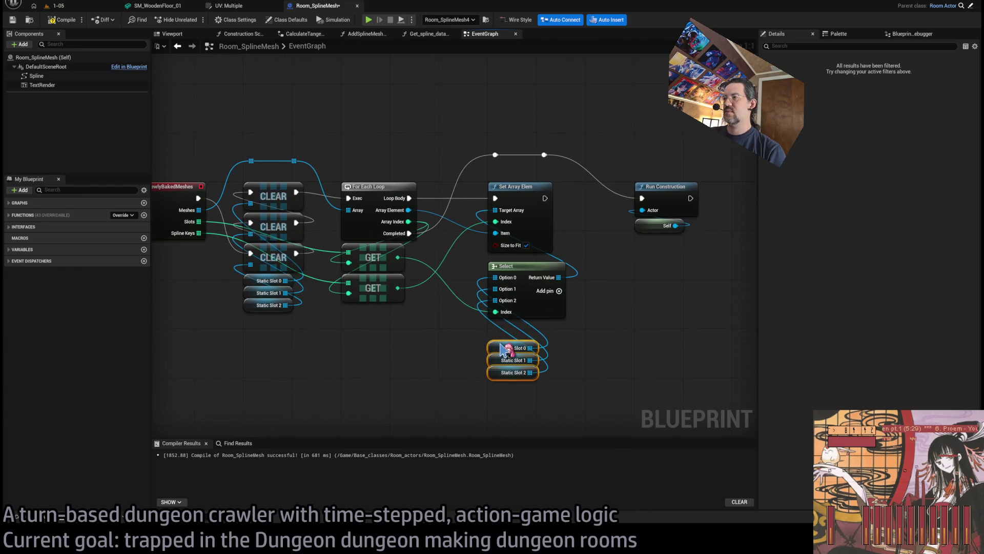
{"action": "left_click", "coordinate": [558, 290]}
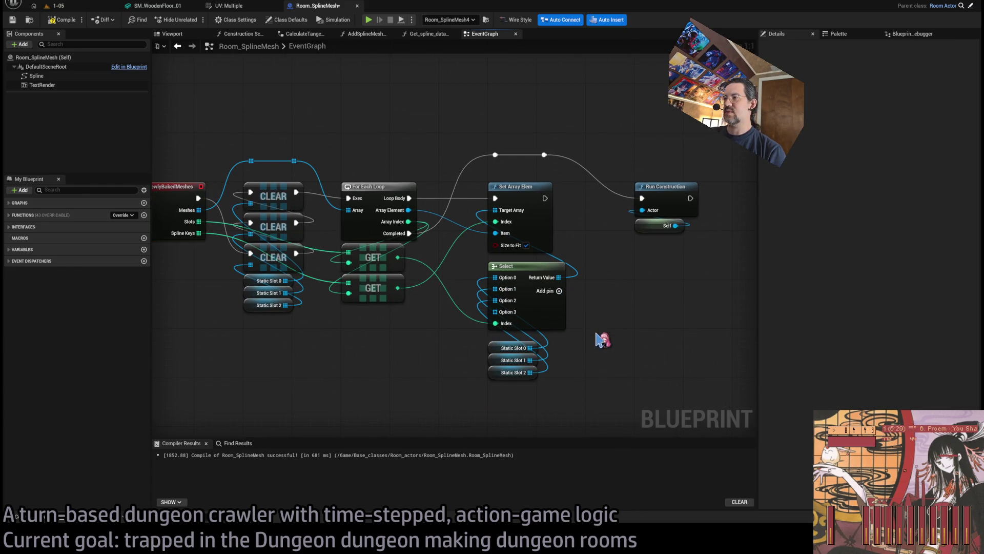
{"action": "left_click", "coordinate": [23, 249]}
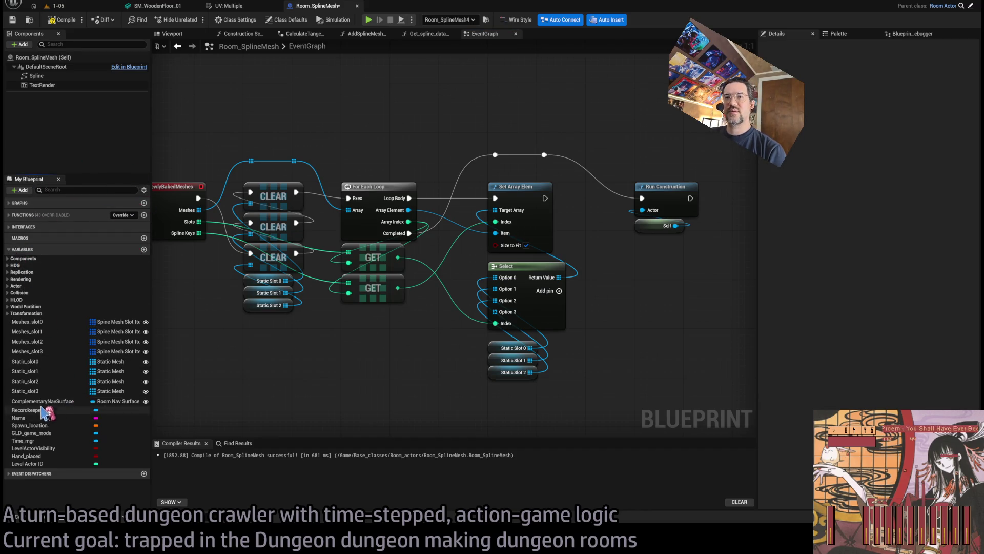
{"action": "left_click", "coordinate": [28, 391]}
{"action": "mouse_move", "coordinate": [30, 394]}
{"action": "left_mouse_down"}
{"action": "mouse_move", "coordinate": [512, 353]}
{"action": "mouse_move", "coordinate": [505, 321]}
{"action": "mouse_move", "coordinate": [424, 307]}
{"action": "mouse_move", "coordinate": [506, 387]}
{"action": "left_mouse_up"}
{"action": "left_click", "coordinate": [579, 389]}
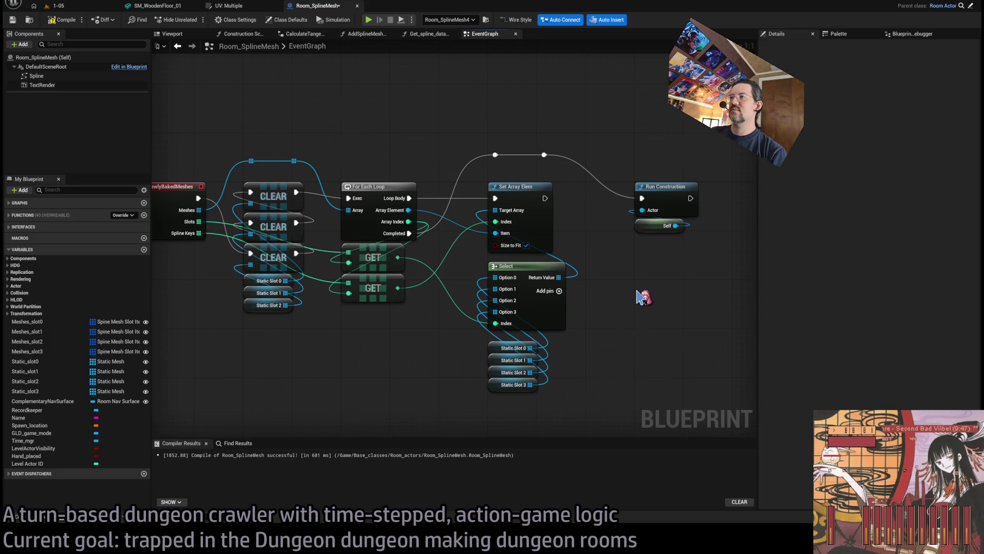
Compile Room_SplineMesh and close the extra function graph tabs
{"action": "left_click_drag", "start_coordinate": [639, 294], "coordinate": [544, 257]}
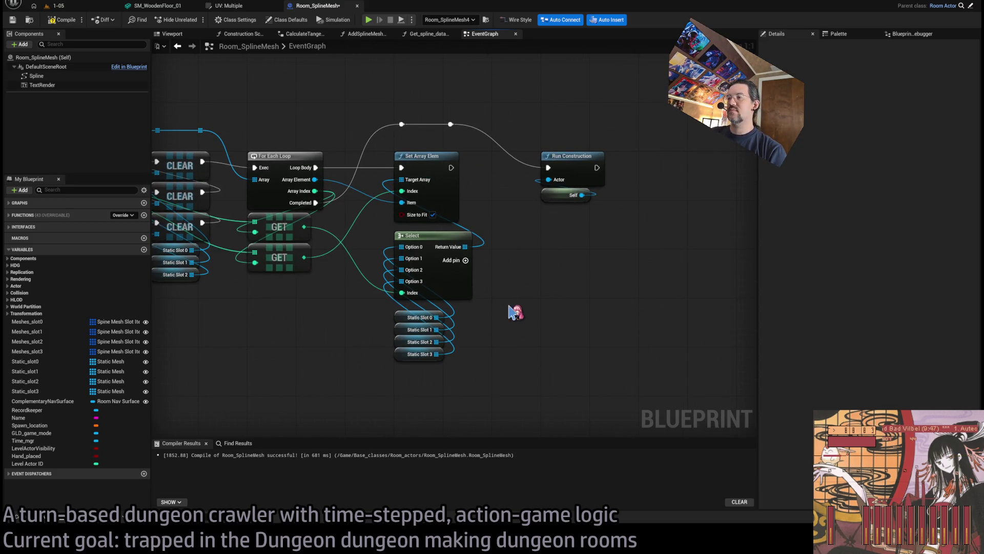
{"action": "mouse_move", "coordinate": [513, 311]}
{"action": "left_mouse_down"}
{"action": "mouse_move", "coordinate": [471, 373]}
{"action": "mouse_move", "coordinate": [480, 327]}
{"action": "mouse_move", "coordinate": [529, 334]}
{"action": "left_mouse_up"}
{"action": "left_click", "coordinate": [61, 21]}
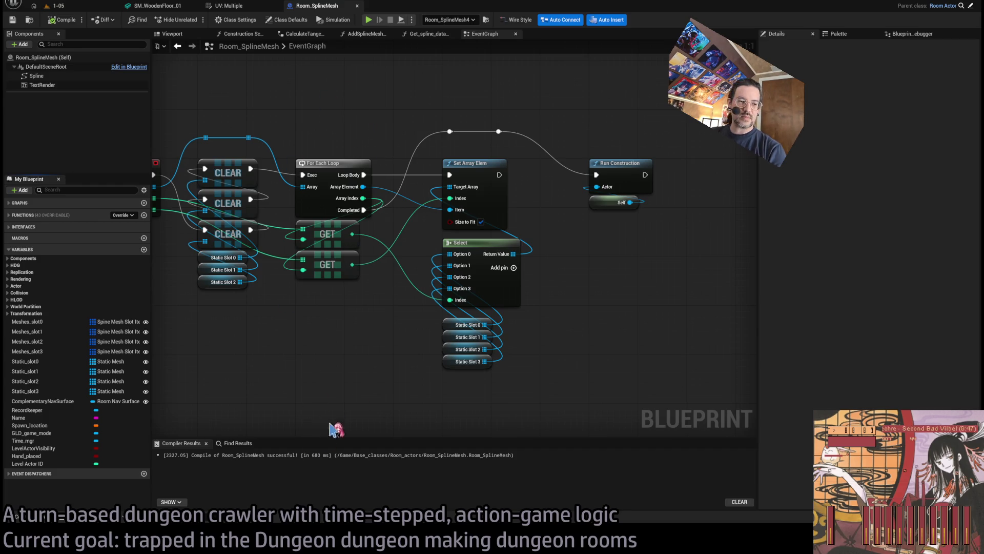
{"action": "left_click_drag", "start_coordinate": [315, 418], "coordinate": [484, 357]}
{"action": "scroll", "coordinate": [483, 356], "scroll_direction": "down", "scroll_amount": 1}
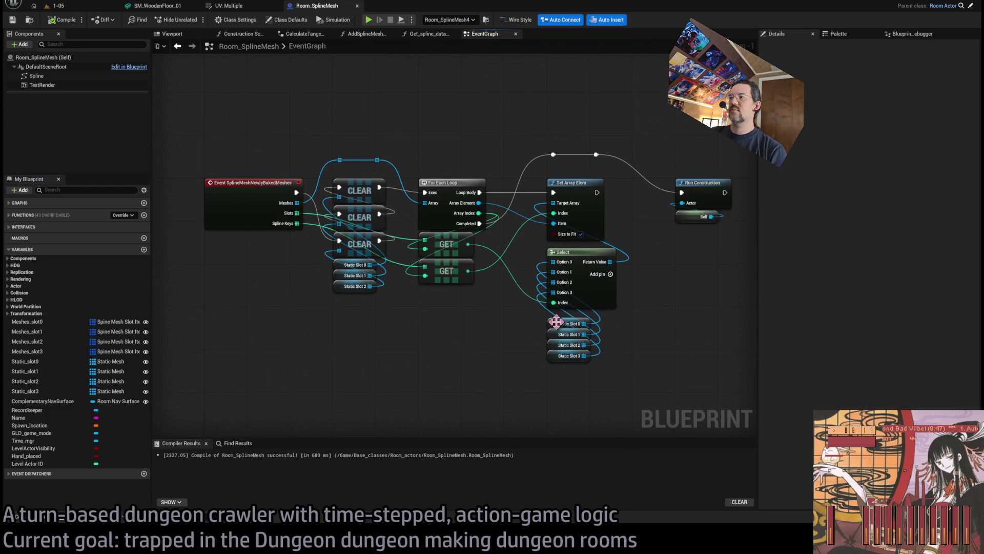
{"action": "middle_click", "coordinate": [320, 33]}
{"action": "middle_click", "coordinate": [321, 34]}
{"action": "middle_click", "coordinate": [321, 34]}
{"action": "middle_click", "coordinate": [321, 34]}
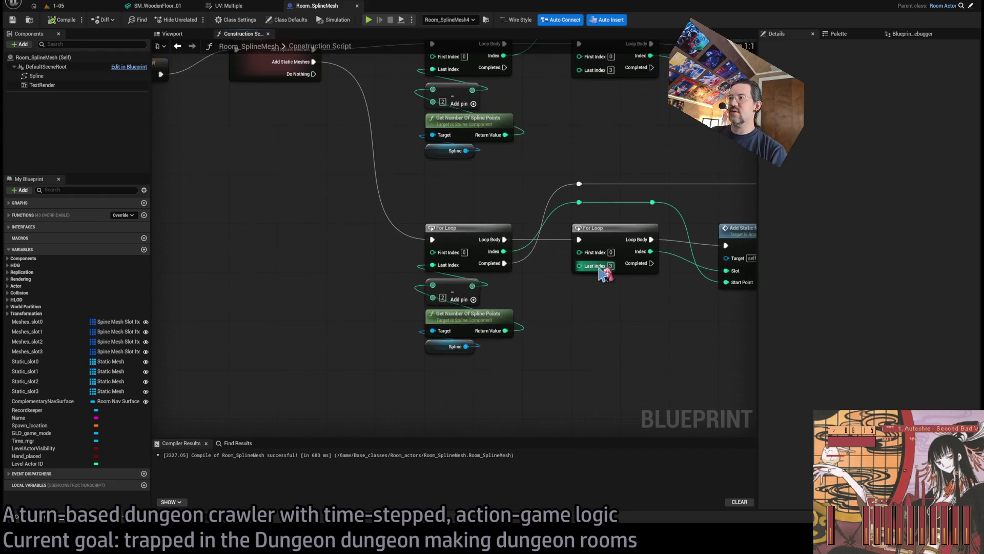
In AddStaticMeshFromStartPoint, add Option 3 pins to both Select nodes and space out the slot getters
{"action": "scroll", "coordinate": [598, 270], "scroll_direction": "up", "scroll_amount": 1}
{"action": "mouse_move", "coordinate": [598, 270]}
{"action": "left_mouse_down"}
{"action": "mouse_move", "coordinate": [487, 319]}
{"action": "mouse_move", "coordinate": [496, 345]}
{"action": "mouse_move", "coordinate": [444, 290]}
{"action": "left_mouse_up"}
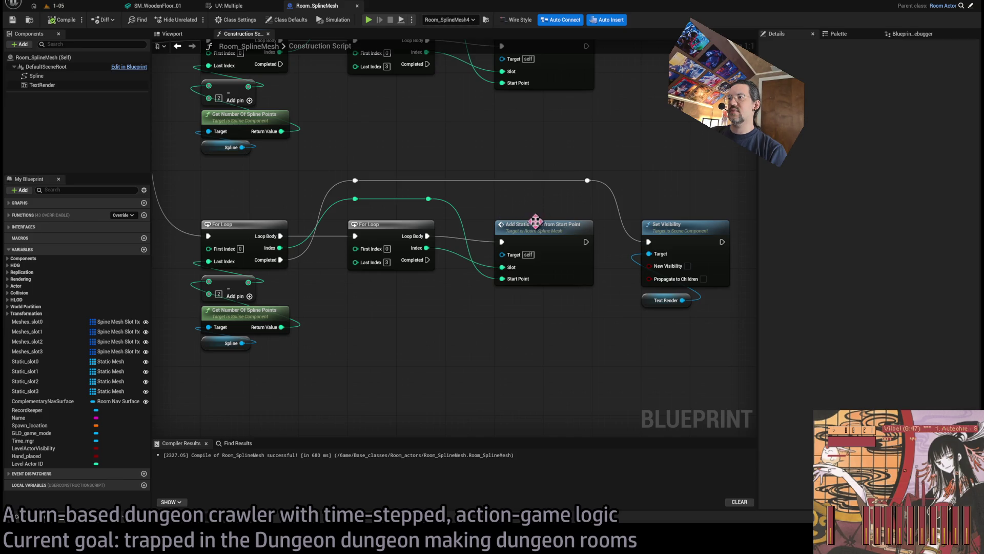
{"action": "double_click", "coordinate": [535, 221]}
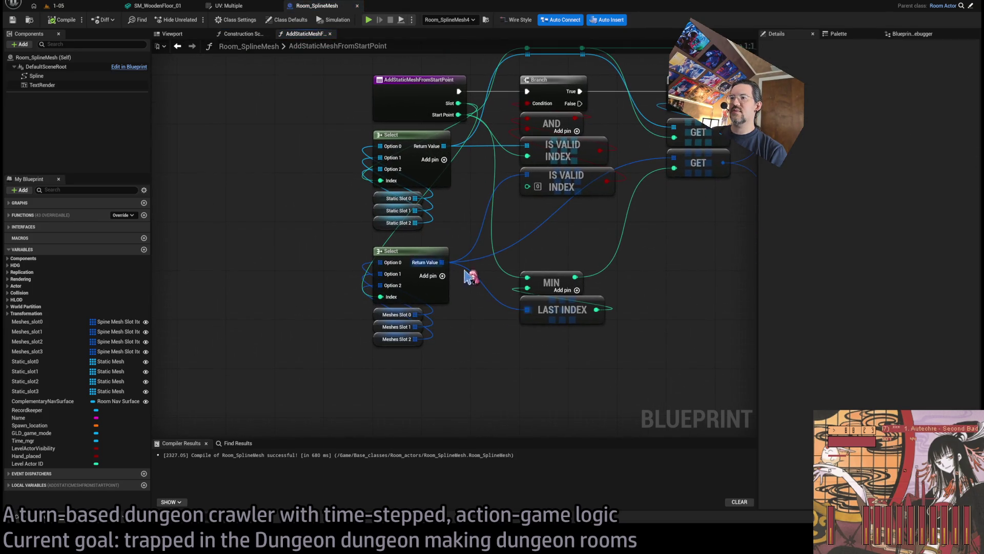
{"action": "left_click", "coordinate": [442, 275]}
{"action": "left_click_drag", "start_coordinate": [422, 372], "coordinate": [373, 309]}
{"action": "left_click_drag", "start_coordinate": [382, 320], "coordinate": [382, 326]}
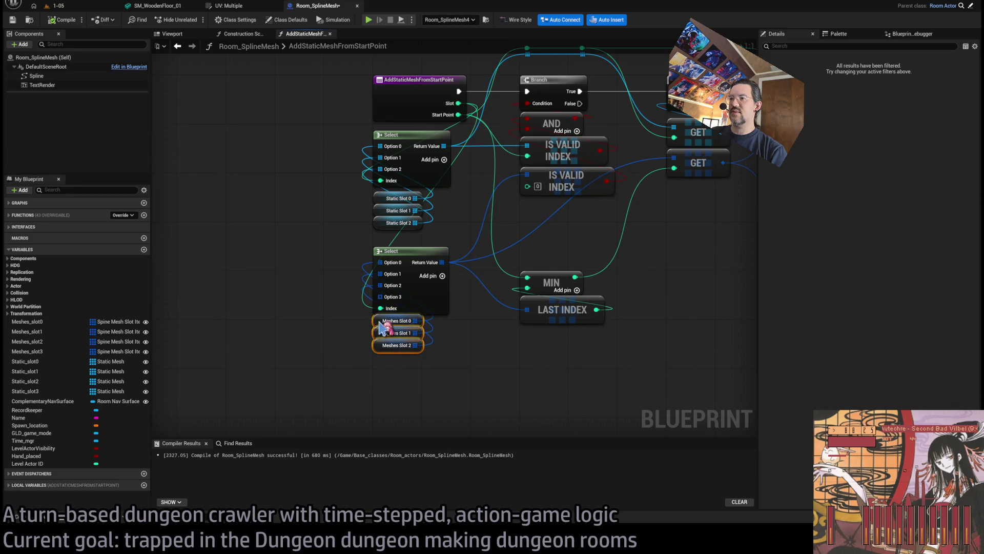
{"action": "left_click", "coordinate": [443, 159]}
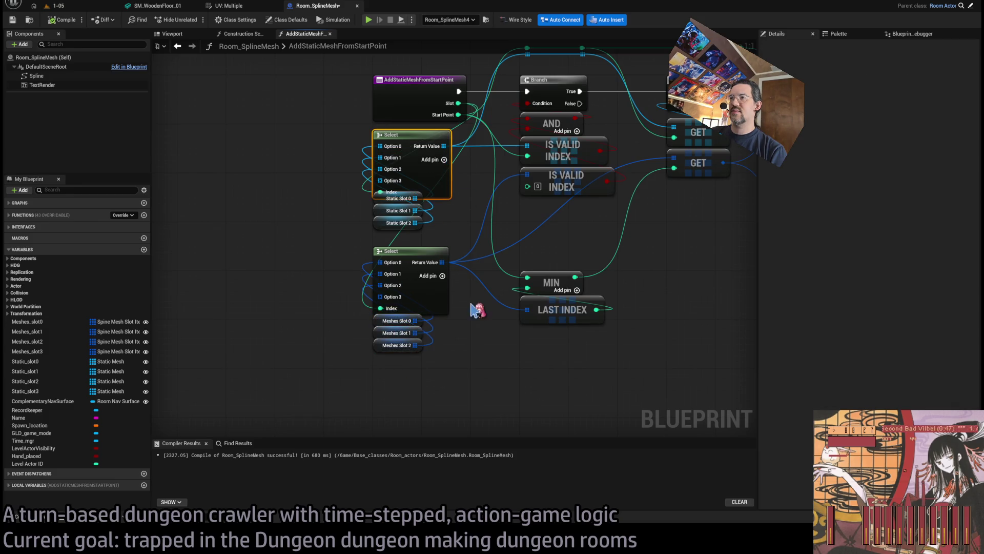
{"action": "left_click_drag", "start_coordinate": [436, 238], "coordinate": [399, 209]}
{"action": "left_click_drag", "start_coordinate": [384, 205], "coordinate": [385, 211]}
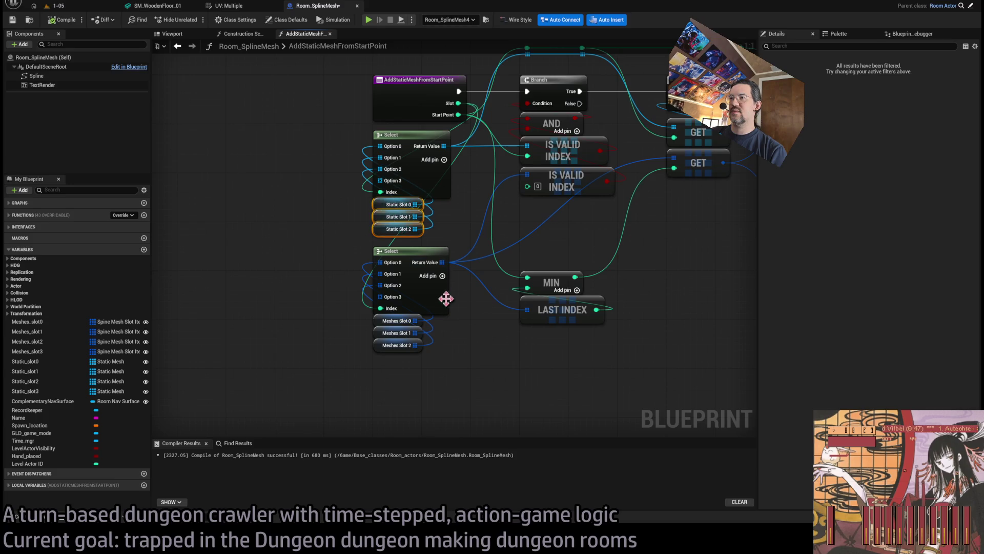
{"action": "mouse_move", "coordinate": [445, 391]}
{"action": "left_mouse_down"}
{"action": "mouse_move", "coordinate": [369, 246]}
{"action": "mouse_move", "coordinate": [410, 276]}
{"action": "left_mouse_up"}
{"action": "left_click", "coordinate": [466, 247]}
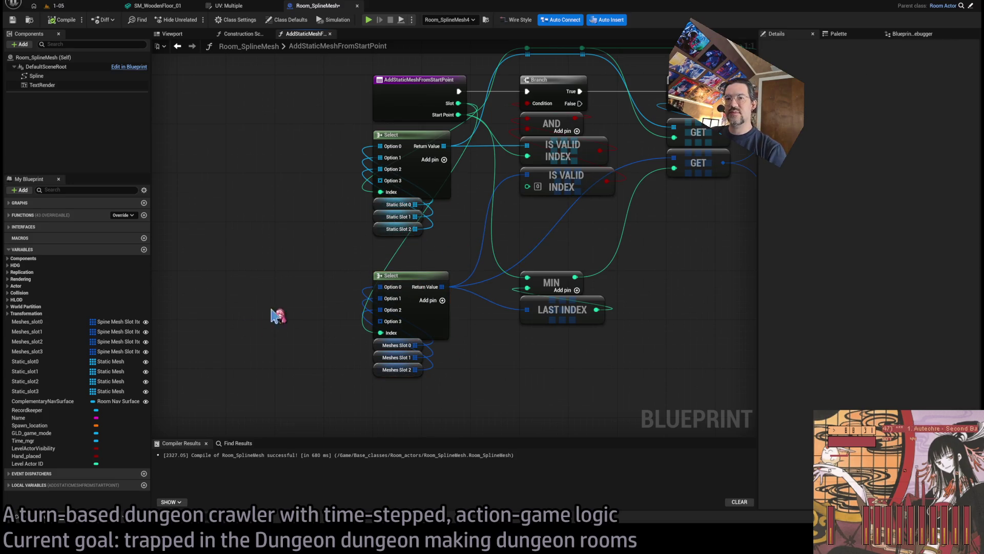
Connect Static Slot 3 and Meshes Slot 3 to the Option 3 pins, tidy them, and save
{"action": "left_click", "coordinate": [25, 391]}
{"action": "left_click_drag", "start_coordinate": [25, 391], "coordinate": [380, 181]}
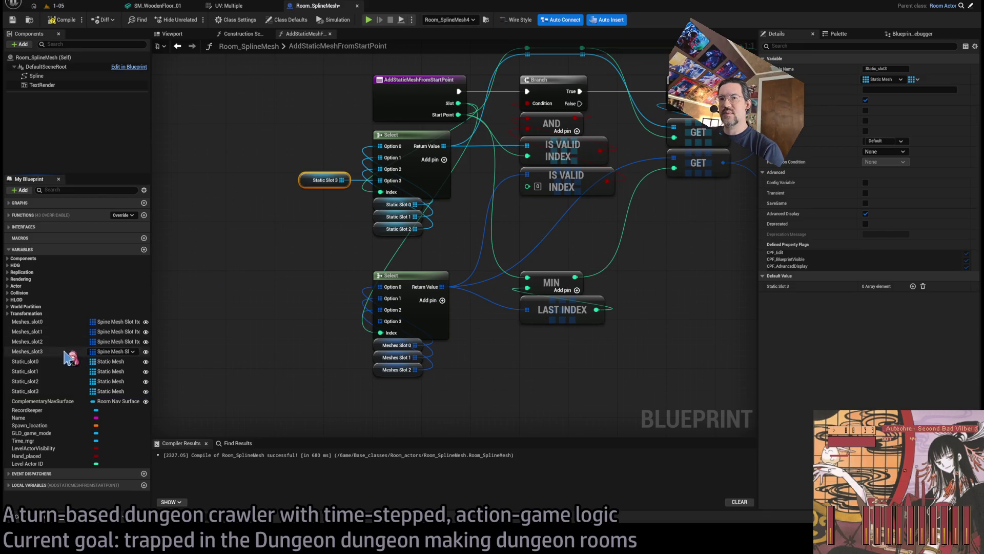
{"action": "left_click_drag", "start_coordinate": [64, 352], "coordinate": [379, 321]}
{"action": "left_click_drag", "start_coordinate": [268, 162], "coordinate": [349, 379]}
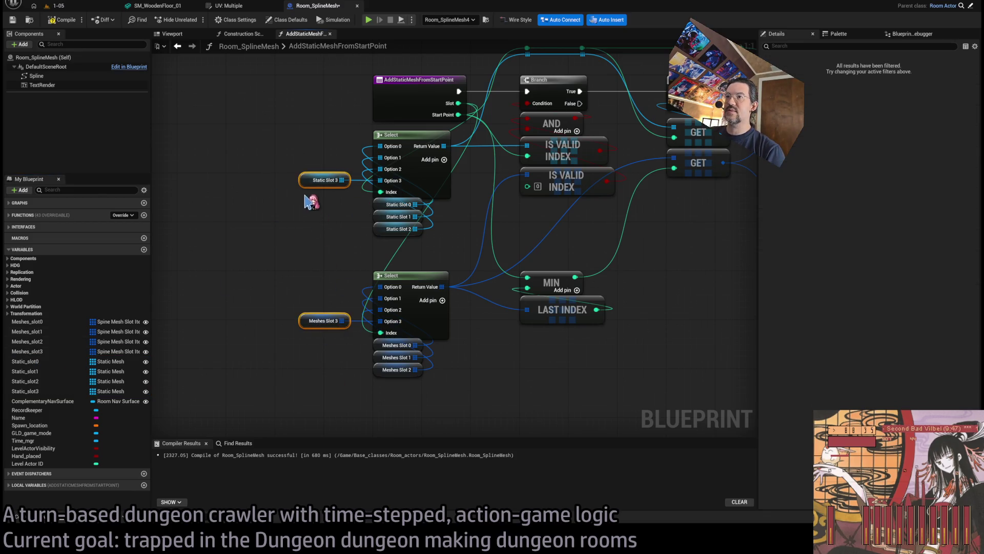
{"action": "mouse_move", "coordinate": [304, 183]}
{"action": "left_mouse_down"}
{"action": "mouse_move", "coordinate": [302, 261]}
{"action": "mouse_move", "coordinate": [378, 244]}
{"action": "left_mouse_up"}
{"action": "left_click", "coordinate": [469, 259]}
{"action": "key", "text": "ctrl+s"}
{"action": "scroll", "coordinate": [469, 258], "scroll_direction": "down", "scroll_amount": 6}
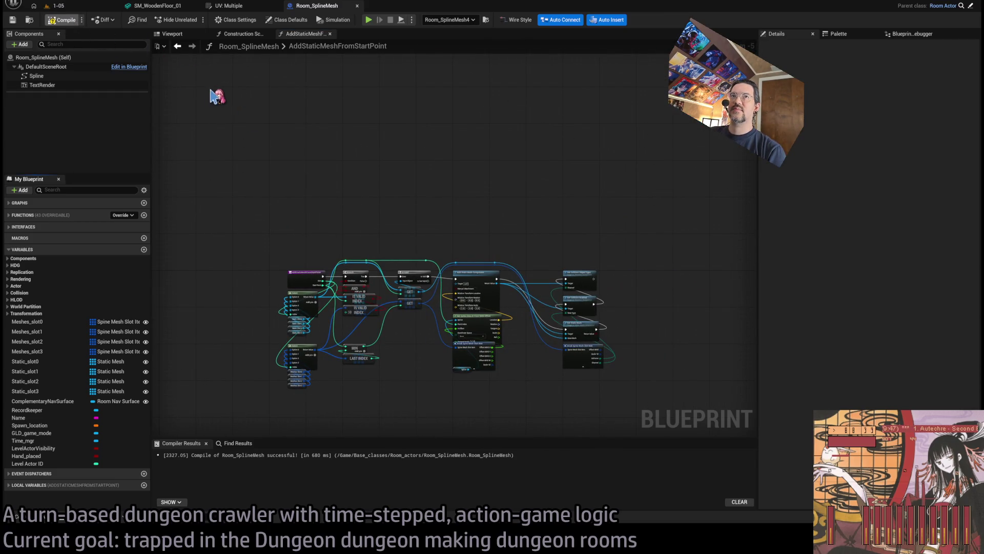
Switch to the 1-05 level and fly in toward the tunnel arch by Exit E1
{"action": "left_click", "coordinate": [82, 6]}
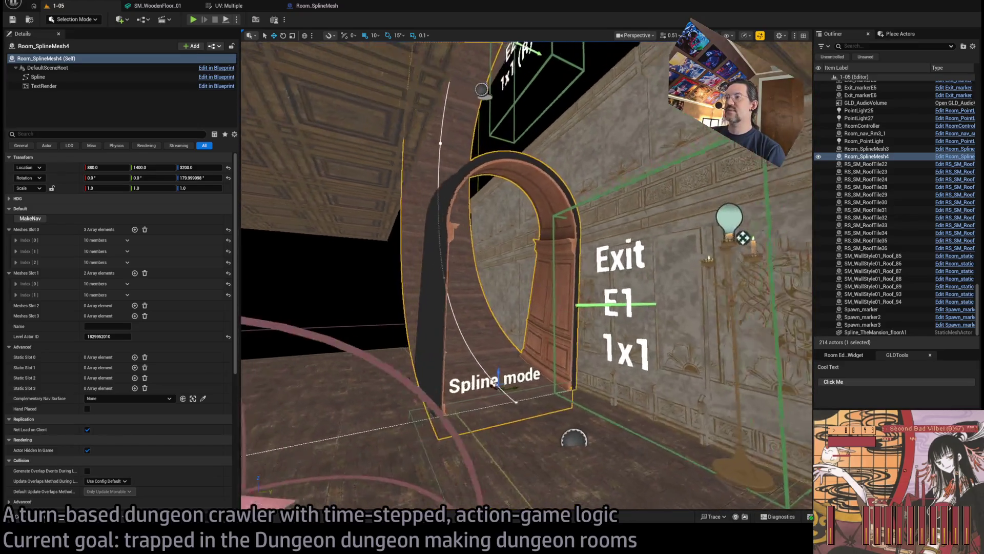
{"action": "mouse_move", "coordinate": [416, 263]}
{"action": "left_mouse_down"}
{"action": "mouse_move", "coordinate": [421, 290]}
{"action": "mouse_move", "coordinate": [399, 363]}
{"action": "left_mouse_up"}
{"action": "key", "text": "alt+Tab"}
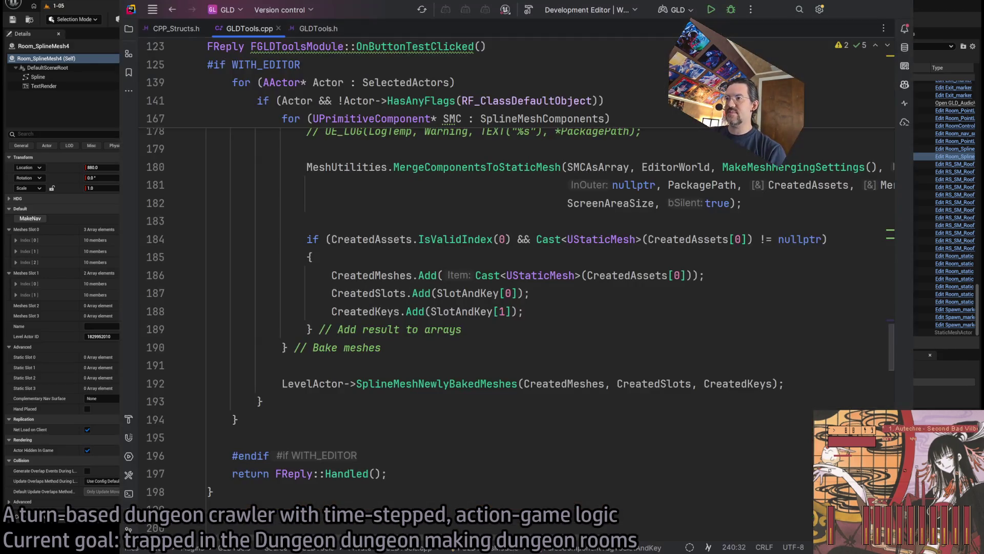
{"action": "key", "text": "alt+Tab"}
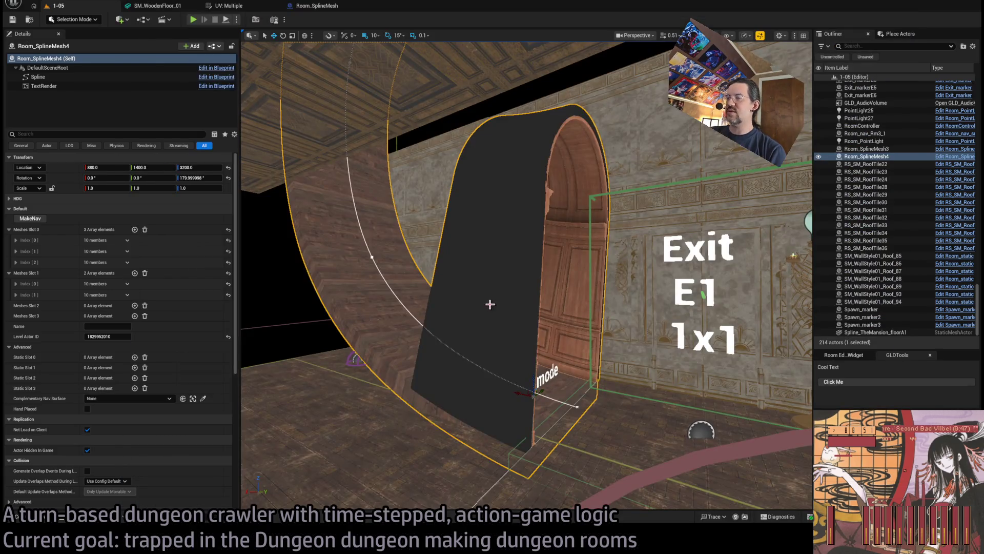
{"action": "mouse_move", "coordinate": [490, 305]}
{"action": "left_mouse_down"}
{"action": "mouse_move", "coordinate": [479, 331]}
{"action": "mouse_move", "coordinate": [395, 308]}
{"action": "left_mouse_up"}
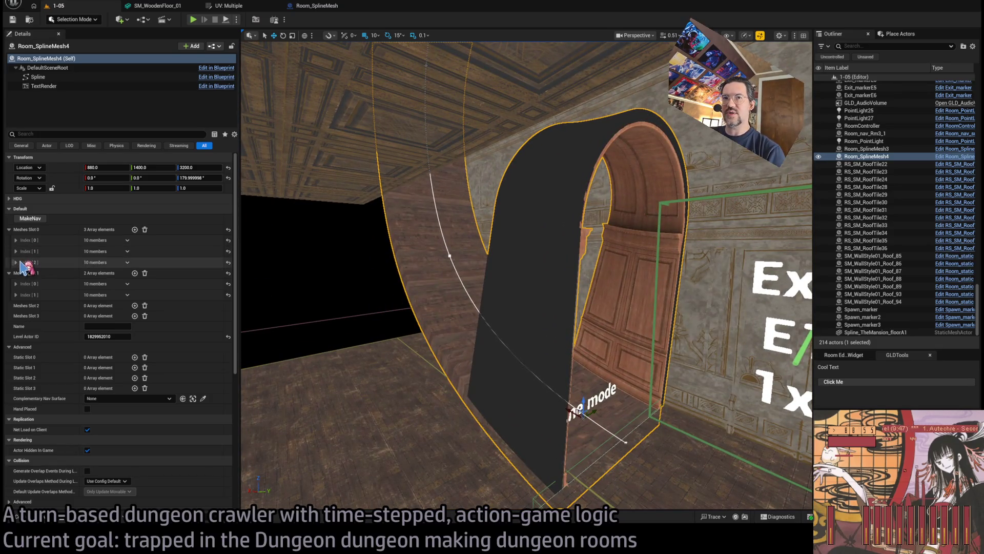
{"action": "key", "text": "alt+Tab"}
{"action": "scroll", "coordinate": [480, 353], "scroll_direction": "up", "scroll_amount": 10}
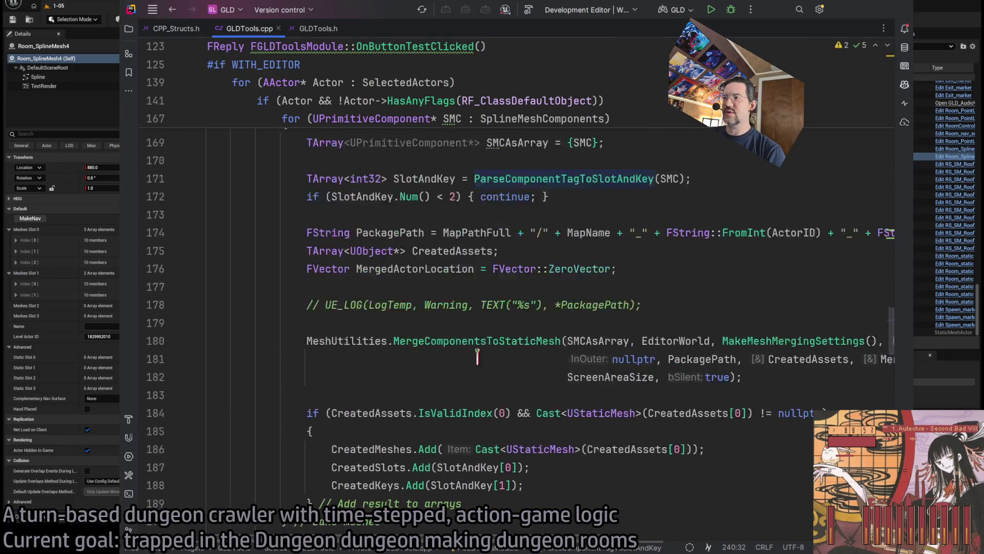
{"action": "scroll", "coordinate": [480, 353], "scroll_direction": "down", "scroll_amount": 8}
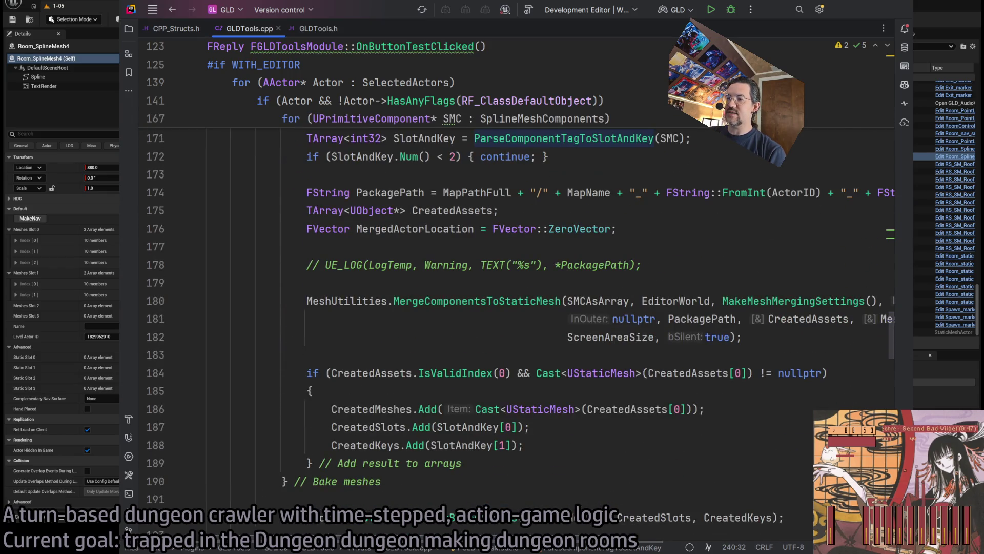
{"action": "key", "text": "alt+Tab"}
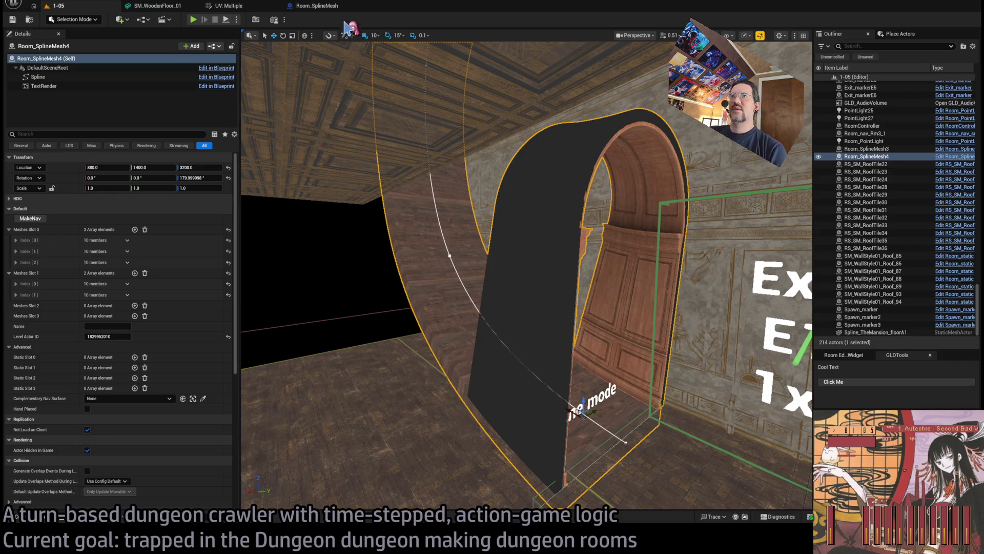
Recompile the Room_SplineMesh blueprint
{"action": "left_click", "coordinate": [315, 6]}
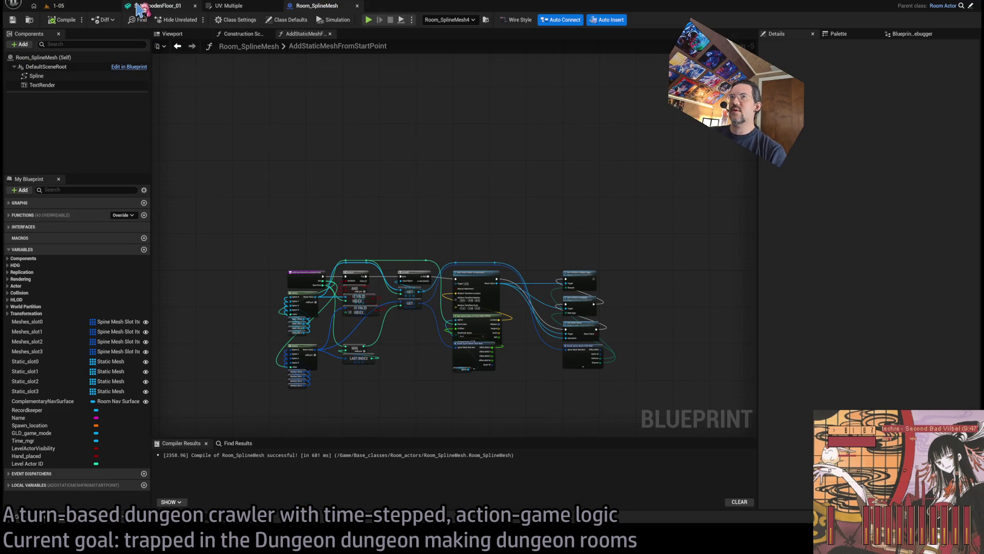
{"action": "left_click", "coordinate": [154, 5]}
{"action": "left_click", "coordinate": [315, 5]}
Orbit around the tunnel arch in the 1-05 level and collapse the Meshes Slot 0 and 1 entries
{"action": "left_click", "coordinate": [91, 7]}
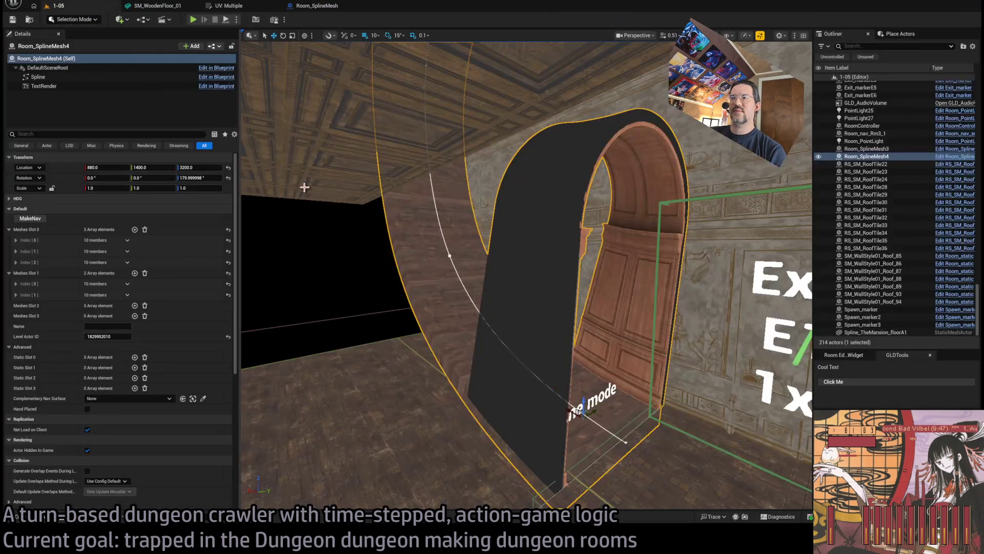
{"action": "left_click_drag", "start_coordinate": [449, 208], "coordinate": [355, 288]}
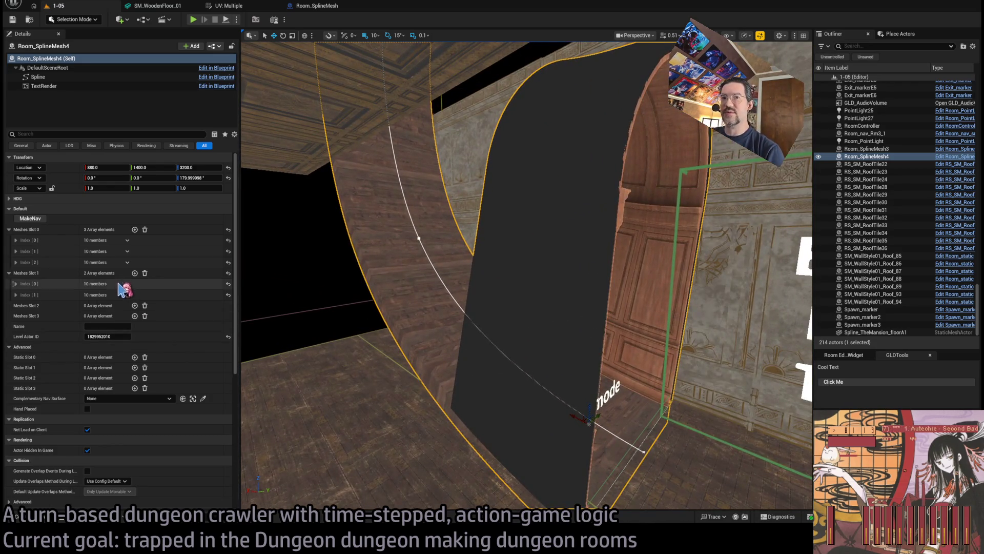
{"action": "mouse_move", "coordinate": [314, 318]}
{"action": "left_mouse_down"}
{"action": "mouse_move", "coordinate": [333, 315]}
{"action": "mouse_move", "coordinate": [308, 315]}
{"action": "left_mouse_up"}
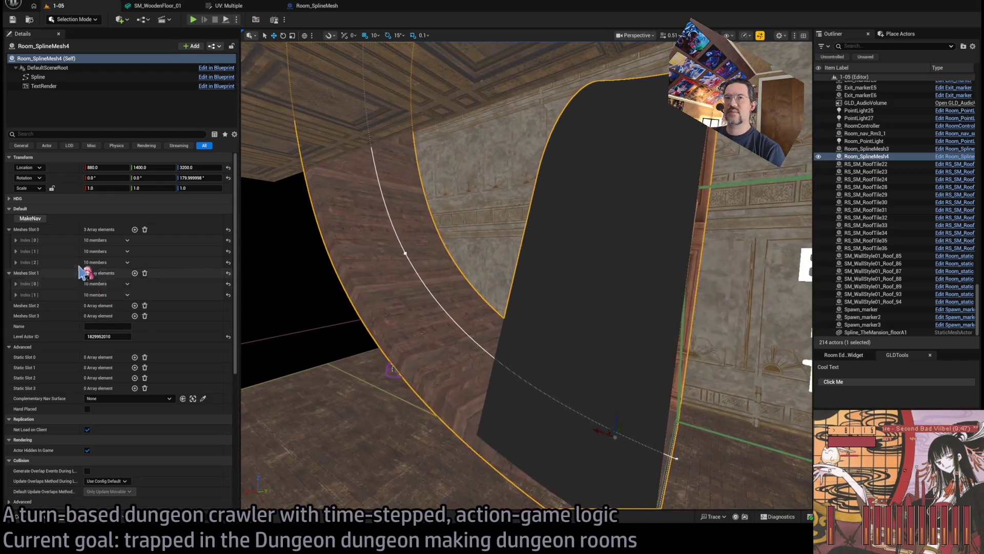
{"action": "left_click", "coordinate": [9, 230]}
{"action": "left_click", "coordinate": [9, 240]}
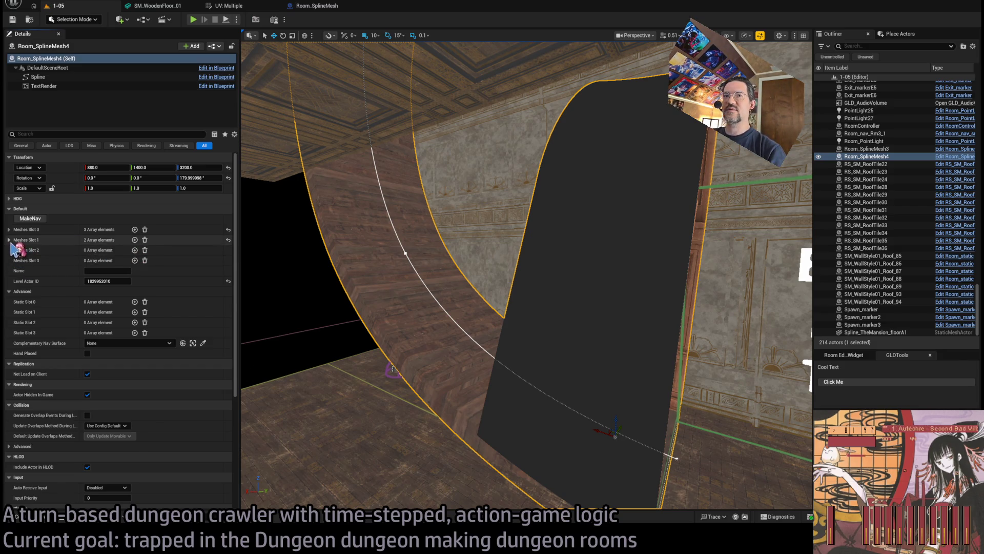
Delete the empty Index [1] entry from Meshes Slot 1, leaving only SplineTunnelA, and view the curved tunnel
{"action": "left_click", "coordinate": [9, 240]}
{"action": "left_click", "coordinate": [15, 261]}
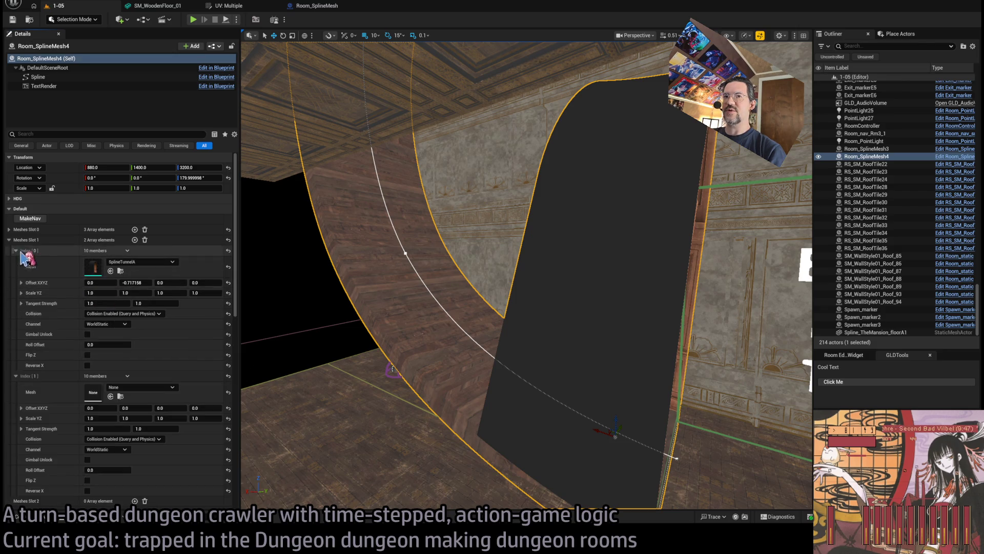
{"action": "left_click", "coordinate": [16, 262]}
{"action": "left_click", "coordinate": [16, 261]}
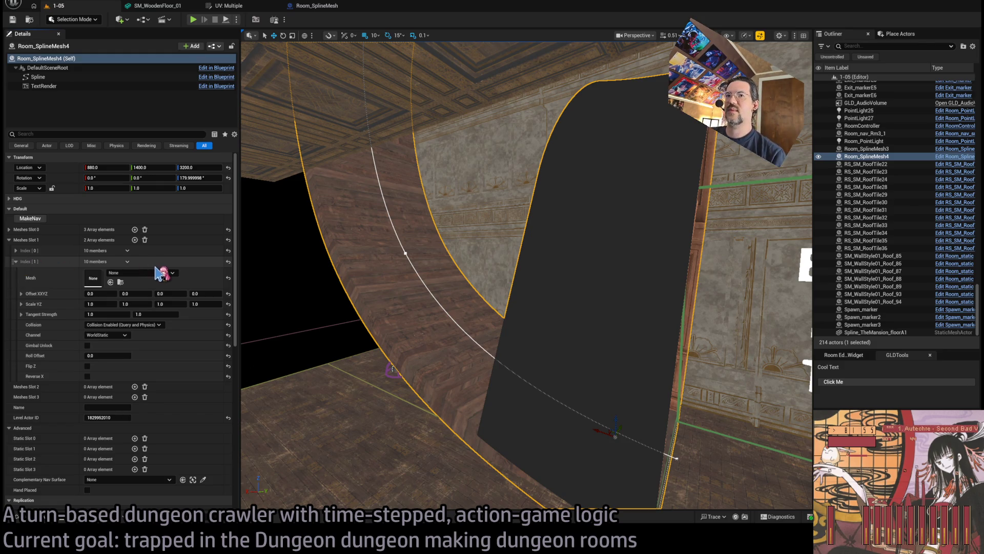
{"action": "left_click", "coordinate": [15, 262]}
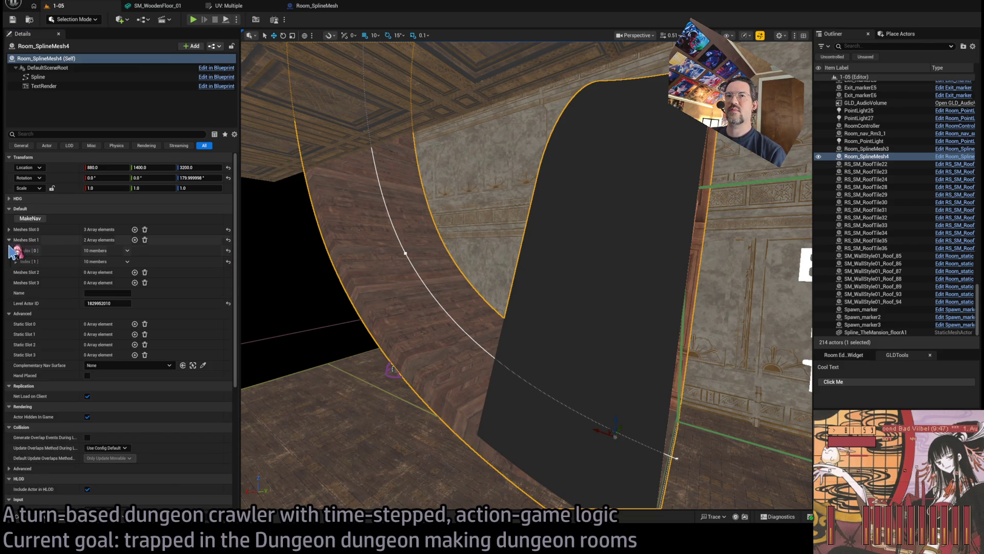
{"action": "left_click", "coordinate": [16, 250]}
{"action": "key", "text": "f"}
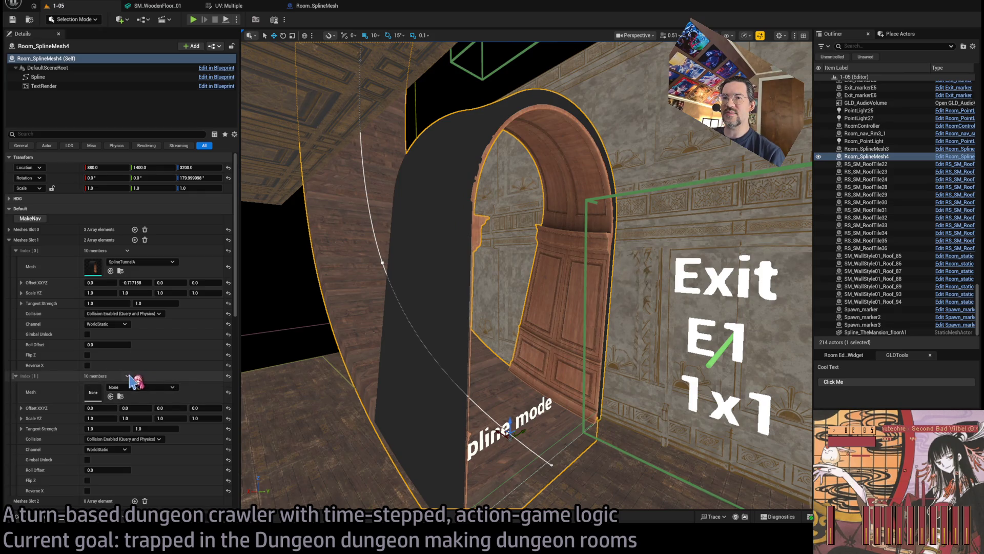
{"action": "left_click", "coordinate": [228, 376]}
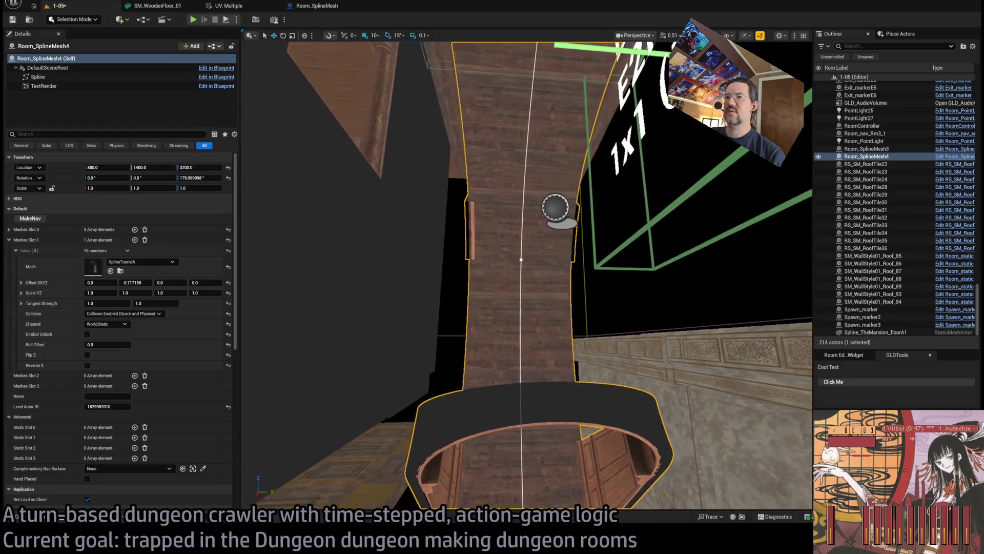
{"action": "left_click_drag", "start_coordinate": [522, 166], "coordinate": [732, 447]}
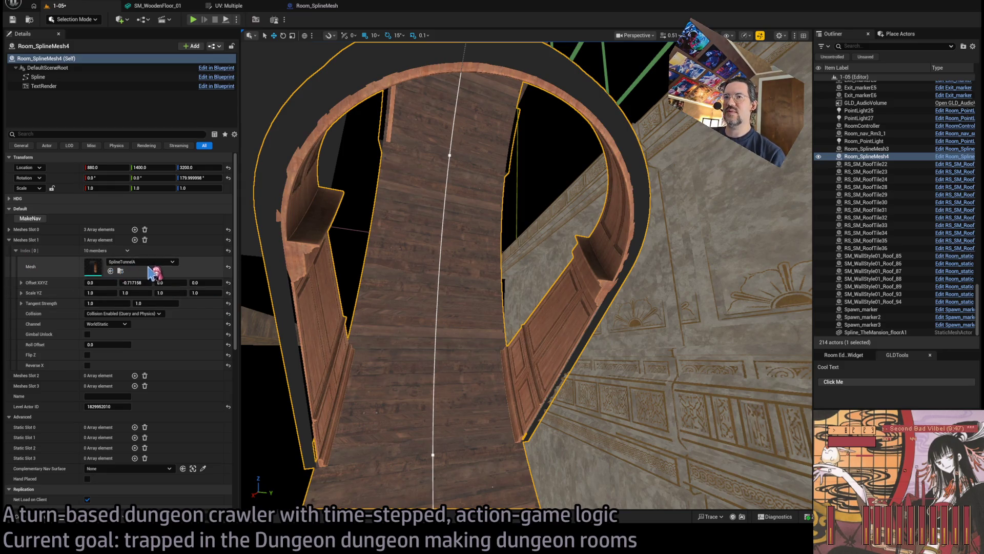
Add a second entry back to Meshes Slot 1
{"action": "left_click", "coordinate": [134, 240]}
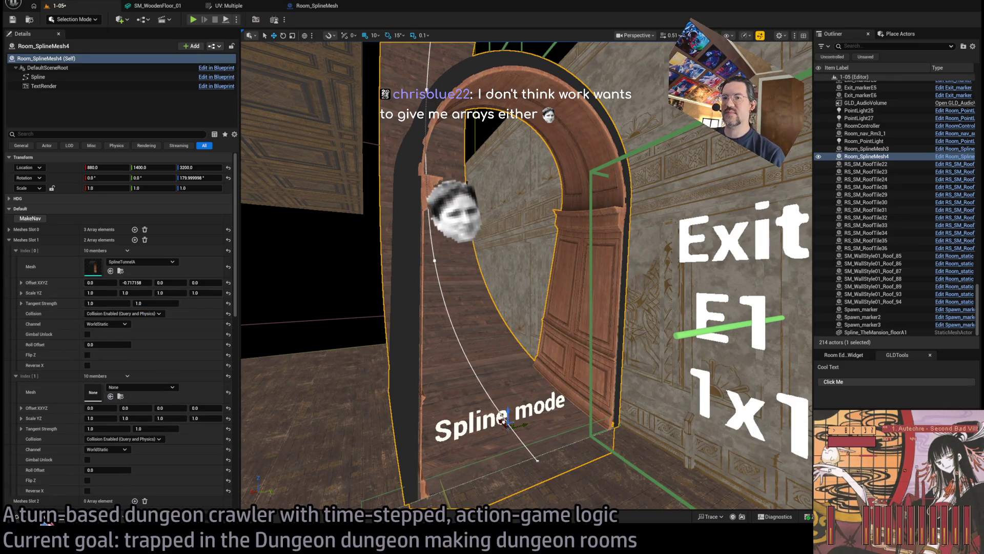
{"action": "key", "text": "ctrl+space"}
{"action": "key", "text": "ctrl+space"}
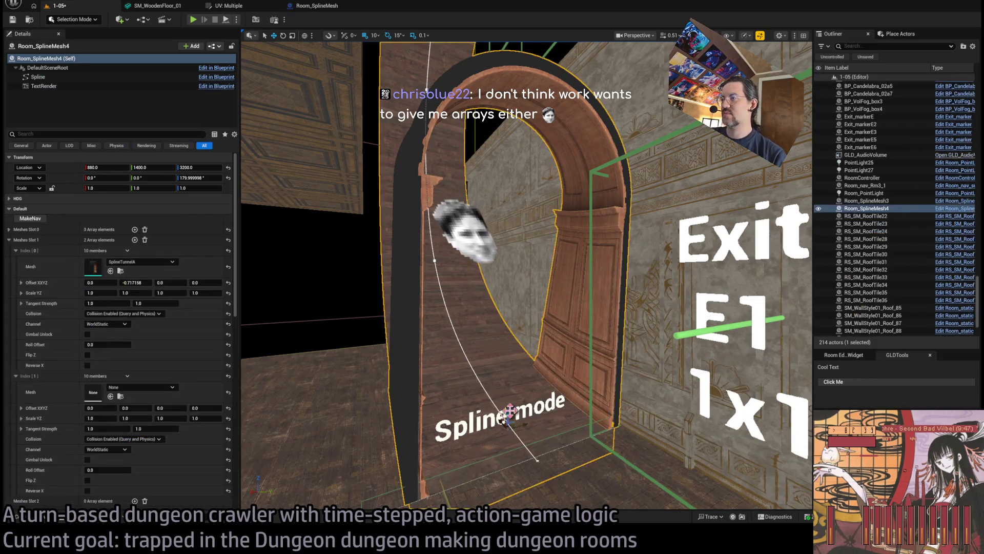
{"action": "scroll", "coordinate": [509, 412], "scroll_direction": "up", "scroll_amount": 5}
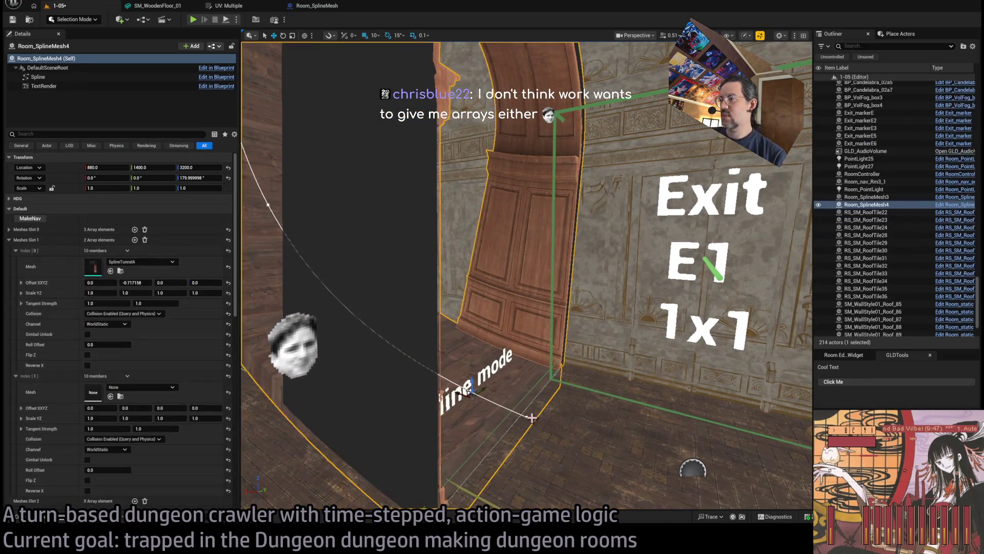
Set the selected tunnel spline point's Rotation Y to 0 to level the tunnel
{"action": "left_click", "coordinate": [531, 417]}
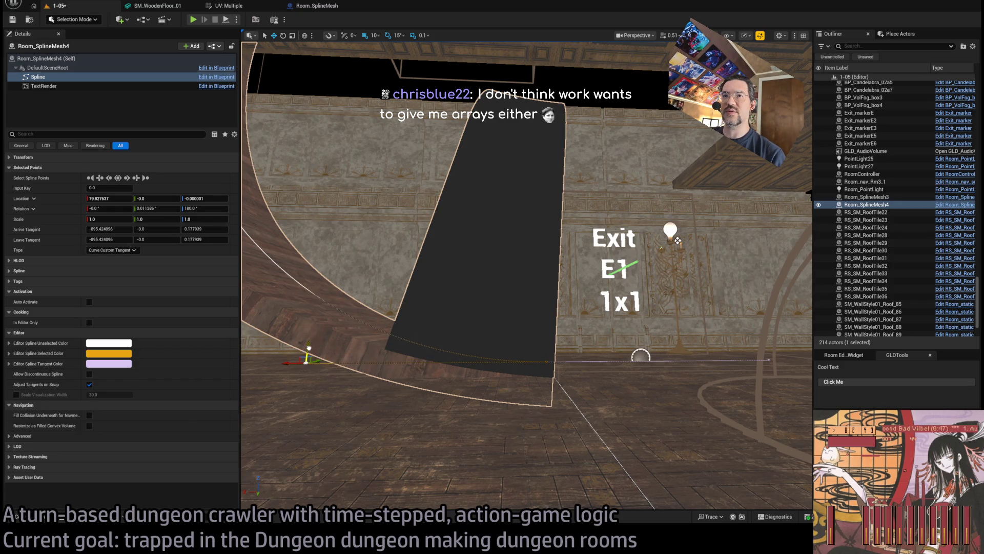
{"action": "left_click_drag", "start_coordinate": [154, 208], "coordinate": [146, 208]}
{"action": "left_click", "coordinate": [161, 208]}
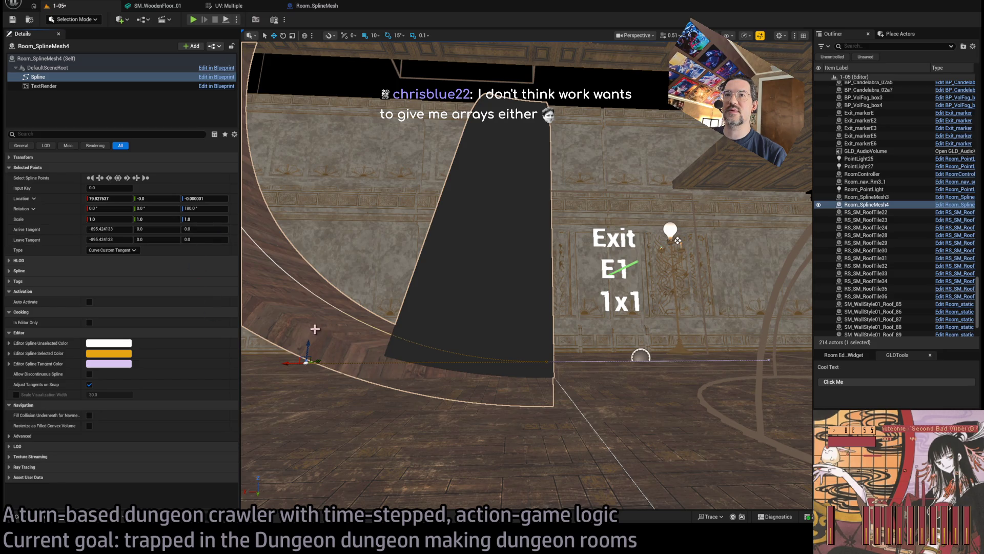
{"action": "left_click_drag", "start_coordinate": [315, 329], "coordinate": [331, 316]}
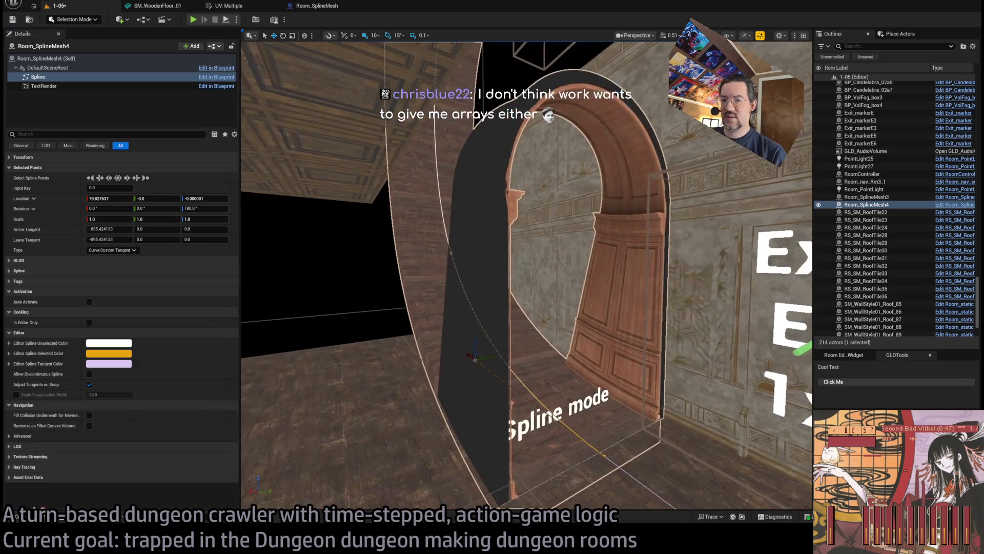
{"action": "key", "text": "ctrl+space"}
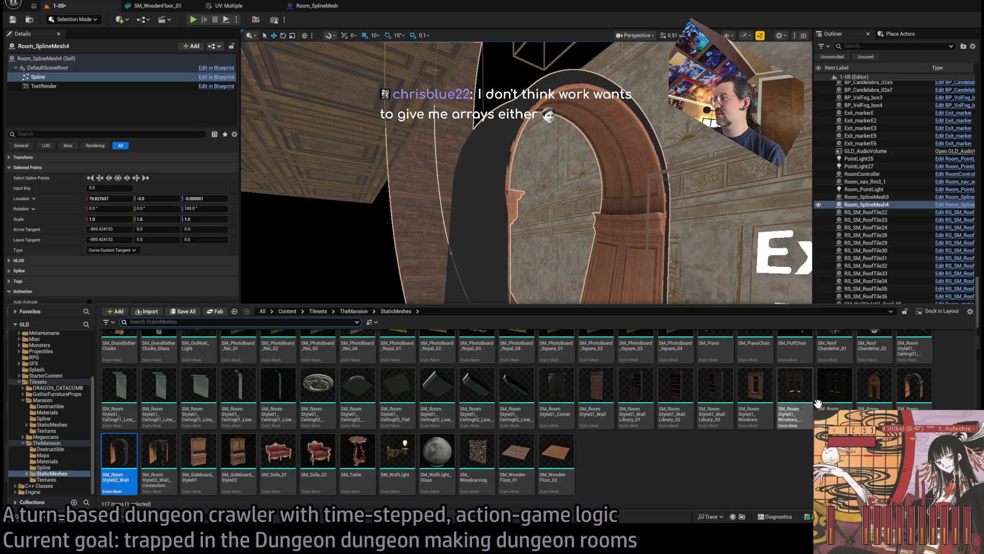
Place SM_RoomStyle02_Door_01 at the tunnel arch and rotate it 90° about Z
{"action": "left_click_drag", "start_coordinate": [874, 385], "coordinate": [533, 318]}
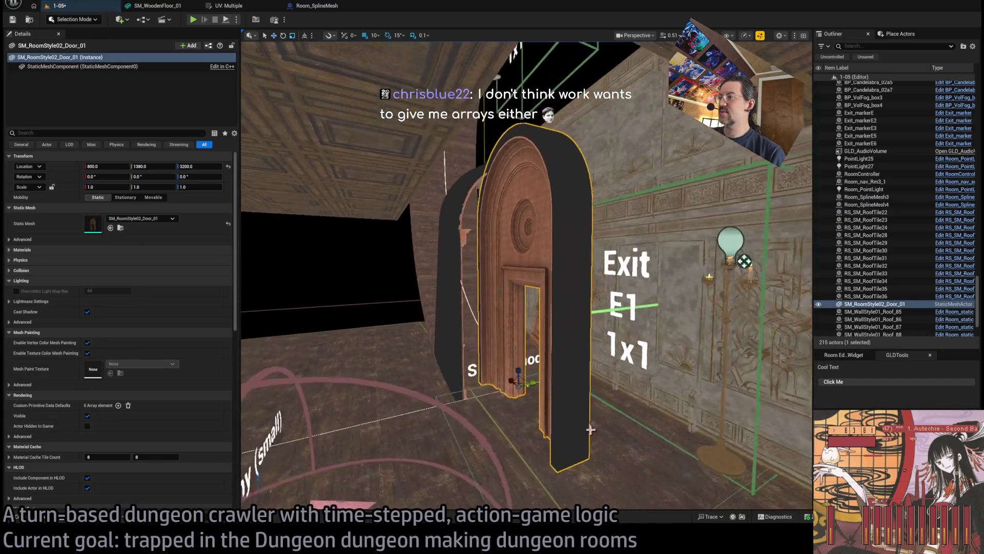
{"action": "key", "text": "e"}
{"action": "mouse_move", "coordinate": [543, 392]}
{"action": "left_mouse_down"}
{"action": "mouse_move", "coordinate": [524, 383]}
{"action": "mouse_move", "coordinate": [544, 395]}
{"action": "mouse_move", "coordinate": [523, 383]}
{"action": "mouse_move", "coordinate": [572, 379]}
{"action": "mouse_move", "coordinate": [513, 356]}
{"action": "mouse_move", "coordinate": [521, 347]}
{"action": "mouse_move", "coordinate": [549, 354]}
{"action": "mouse_move", "coordinate": [477, 353]}
{"action": "left_mouse_up"}
{"action": "scroll", "coordinate": [554, 372], "scroll_direction": "down", "scroll_amount": 8}
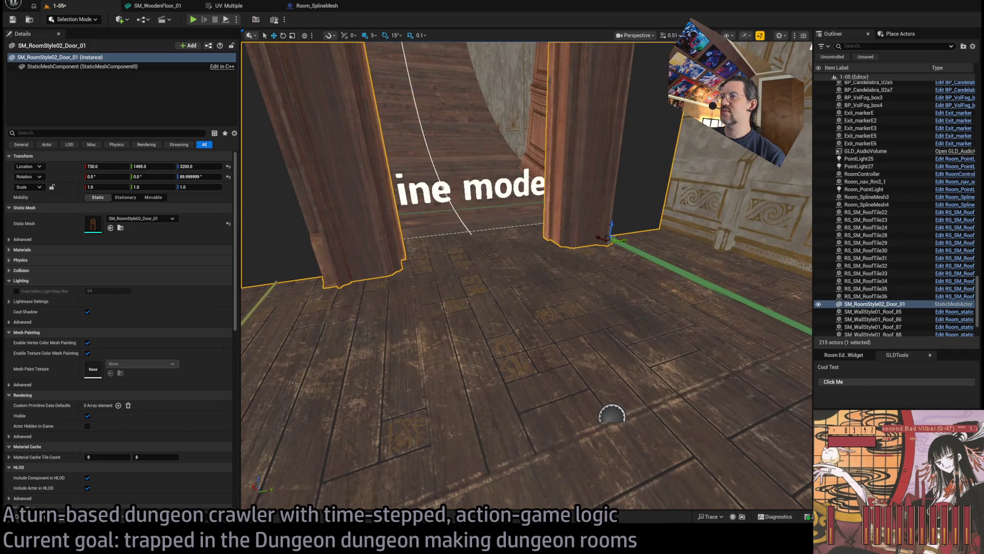
With grid snap at 50, move the tunnel's spline point to reshape the curve
{"action": "left_click", "coordinate": [471, 233]}
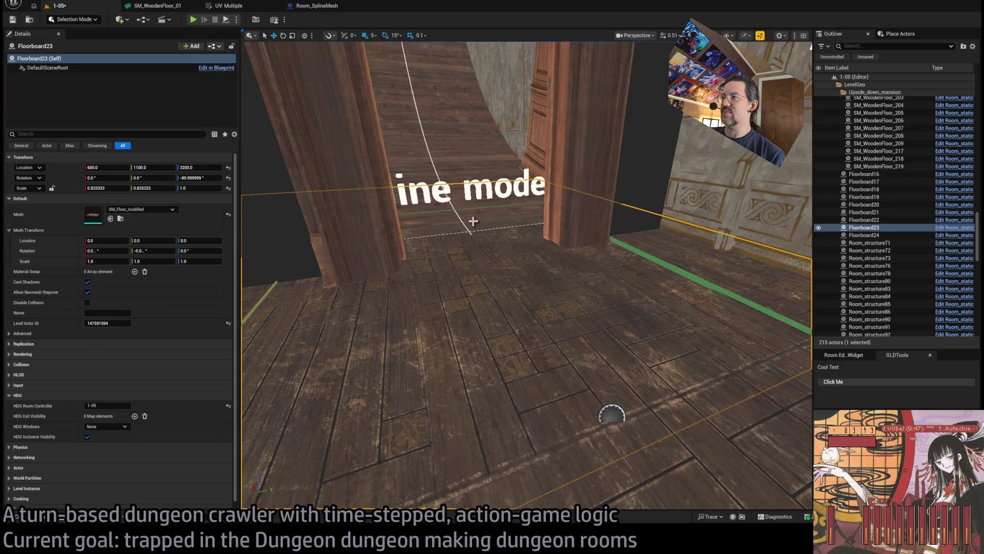
{"action": "left_click", "coordinate": [473, 221]}
{"action": "left_click", "coordinate": [469, 233]}
{"action": "key", "text": "f"}
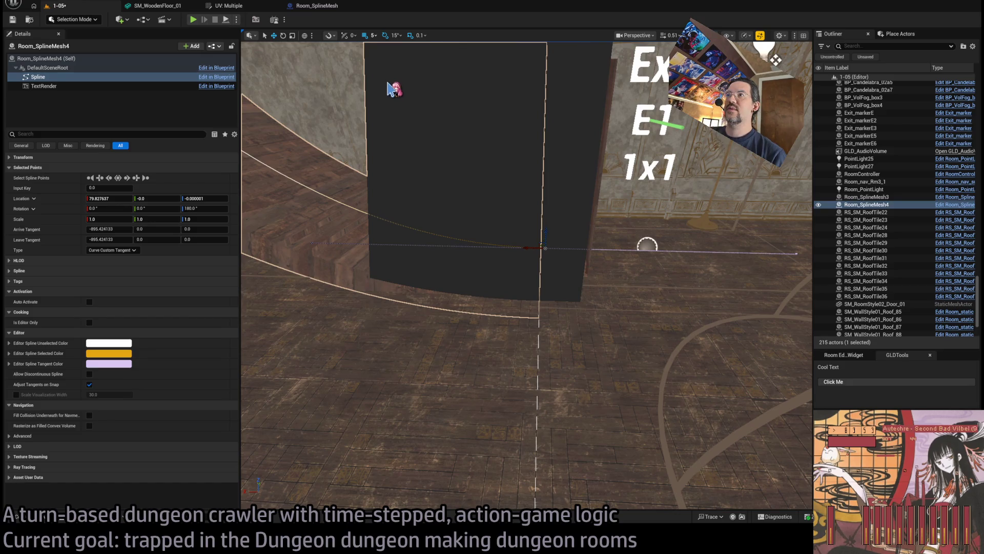
{"action": "key", "text": "bracketright"}
{"action": "key", "text": "bracketright"}
{"action": "mouse_move", "coordinate": [527, 246]}
{"action": "left_mouse_down"}
{"action": "mouse_move", "coordinate": [452, 248]}
{"action": "mouse_move", "coordinate": [523, 255]}
{"action": "left_mouse_up"}
Move SM_RoomStyle02_Door_01 from X 730 to X 830 and view it in the arch
{"action": "left_click", "coordinate": [572, 229]}
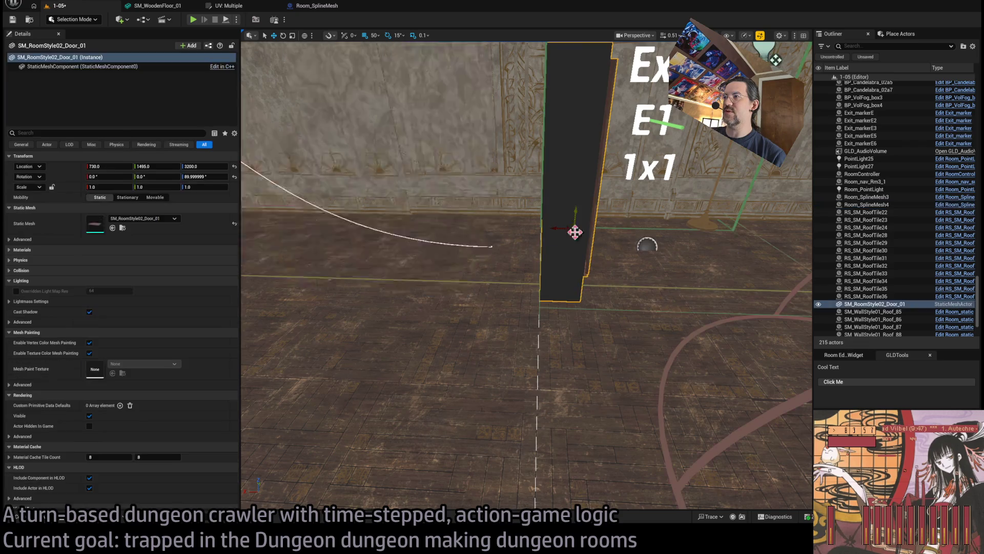
{"action": "left_click_drag", "start_coordinate": [564, 227], "coordinate": [504, 232]}
{"action": "key", "text": "f"}
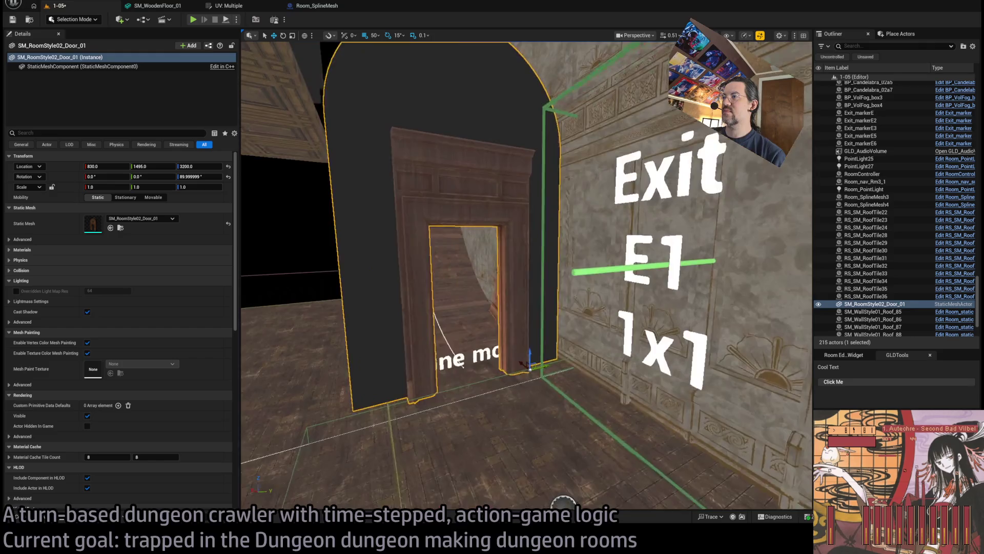
{"action": "left_click_drag", "start_coordinate": [589, 296], "coordinate": [589, 296]}
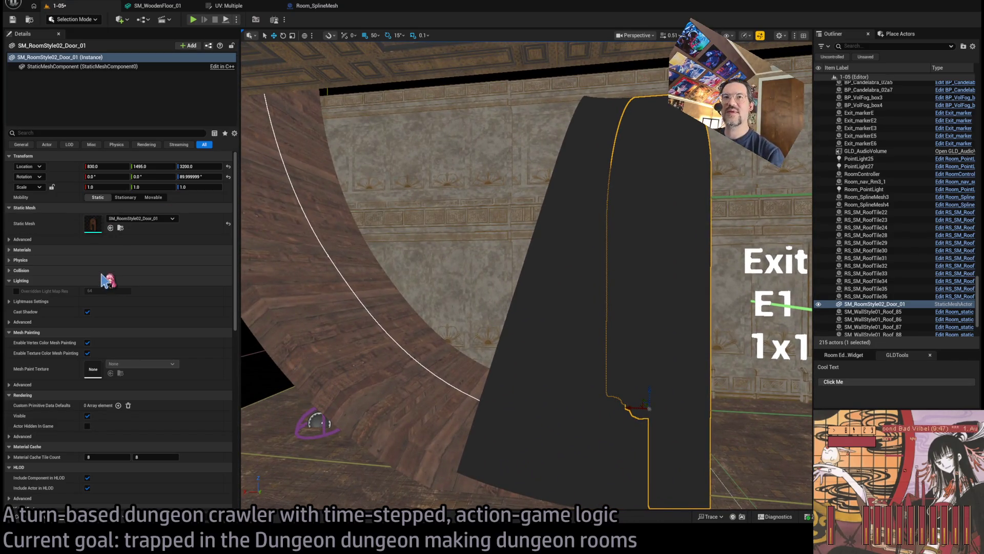
Select Room_SplineMesh4, add two elements to Meshes Slot 2, and assign SplineTunnelB to the first
{"action": "left_click", "coordinate": [509, 364]}
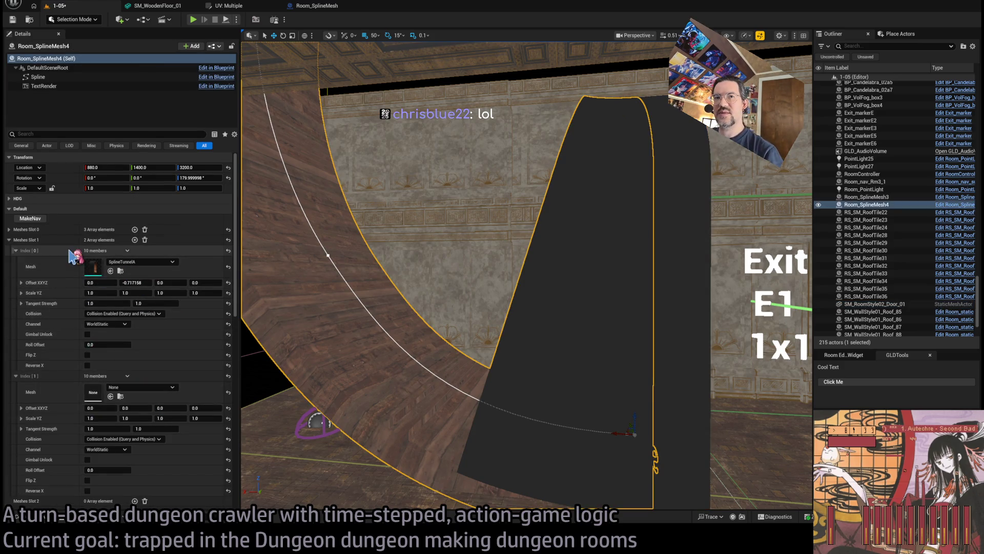
{"action": "left_click", "coordinate": [8, 239]}
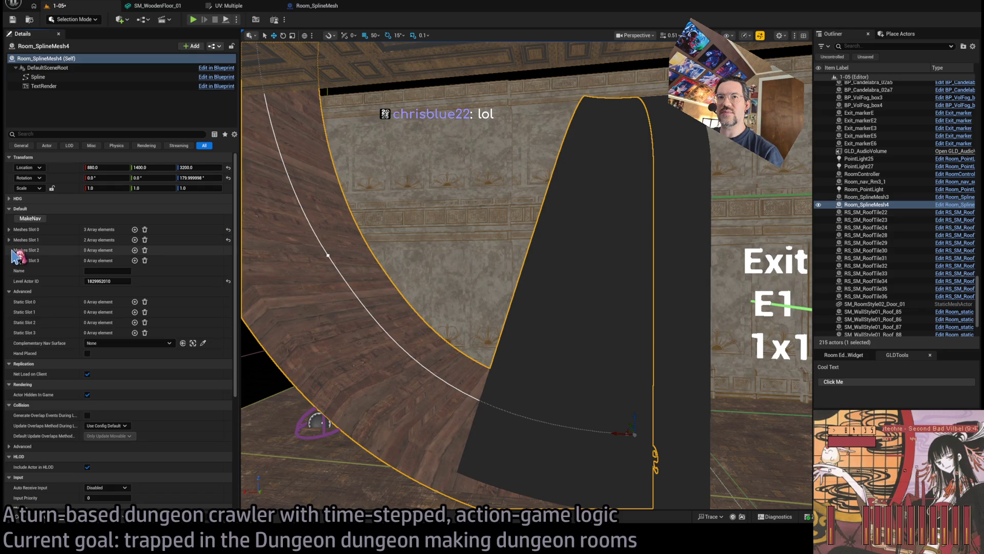
{"action": "left_click", "coordinate": [135, 250]}
{"action": "left_click", "coordinate": [134, 250]}
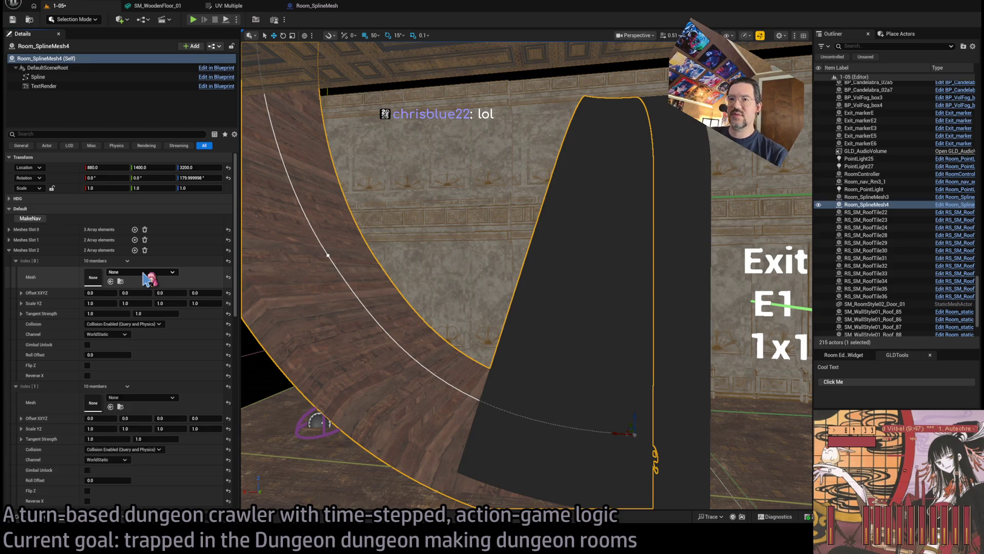
{"action": "left_click_drag", "start_coordinate": [146, 279], "coordinate": [147, 278]}
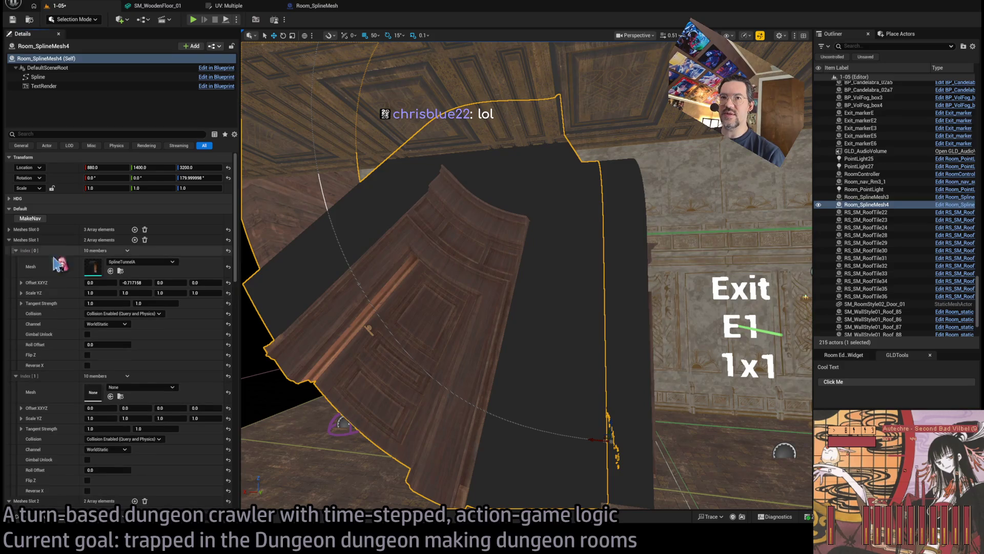
Set SplineTunnelA's Y offset to -0.7 and SplineTunnelB's X offset to 0.3, then select the tunnel spline
{"action": "left_click", "coordinate": [145, 283]}
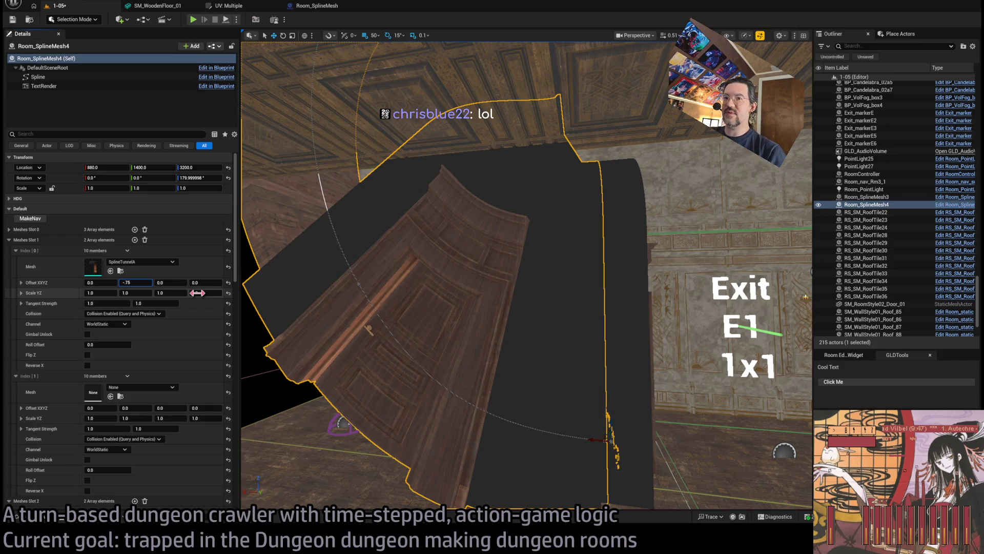
{"action": "type", "text": "-.7"}
{"action": "key", "text": "Return"}
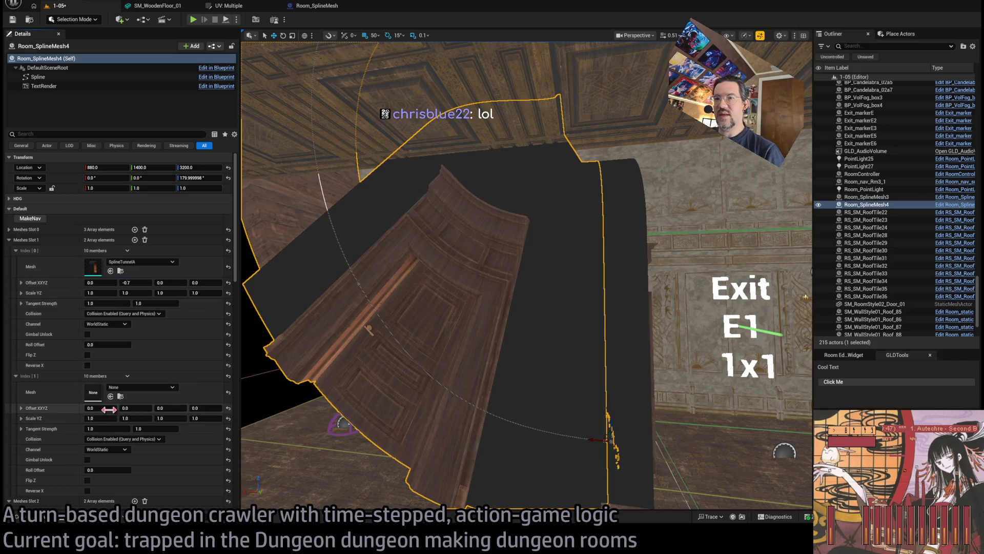
{"action": "left_click_drag", "start_coordinate": [100, 408], "coordinate": [92, 407]}
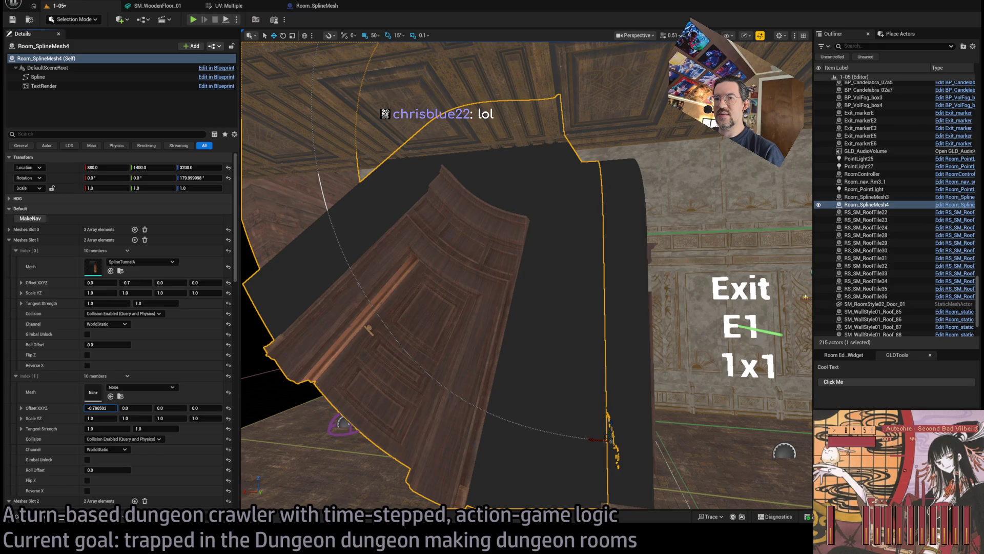
{"action": "left_click", "coordinate": [228, 408]}
{"action": "scroll", "coordinate": [111, 411], "scroll_direction": "down", "scroll_amount": 3}
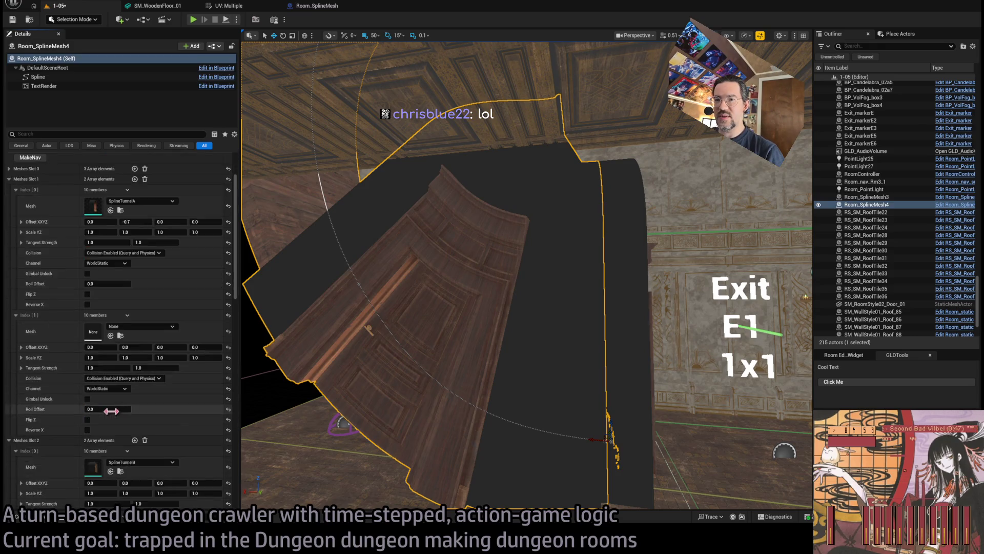
{"action": "scroll", "coordinate": [111, 411], "scroll_direction": "down", "scroll_amount": 5}
{"action": "left_click_drag", "start_coordinate": [100, 348], "coordinate": [92, 348]}
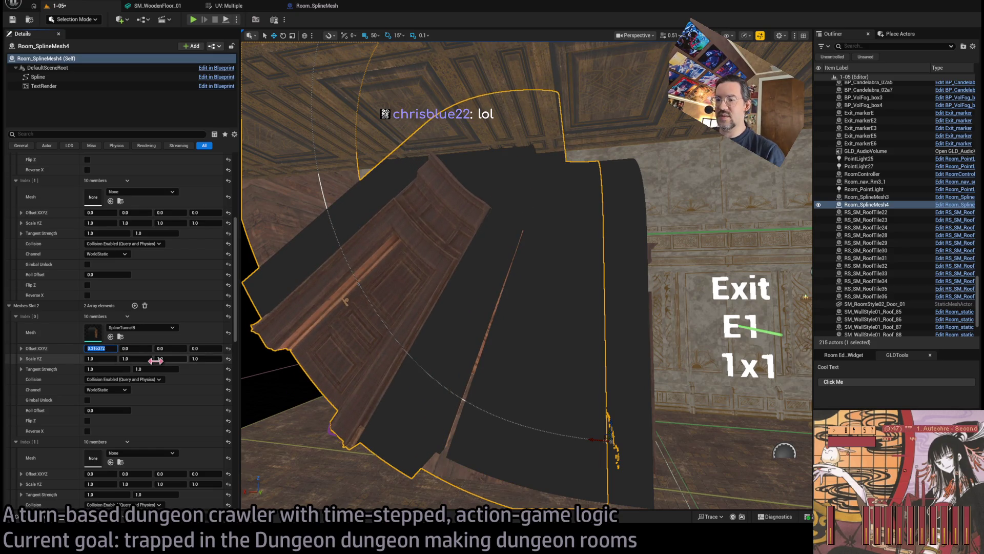
{"action": "key", "text": "Return"}
{"action": "scroll", "coordinate": [380, 347], "scroll_direction": "up", "scroll_amount": 5}
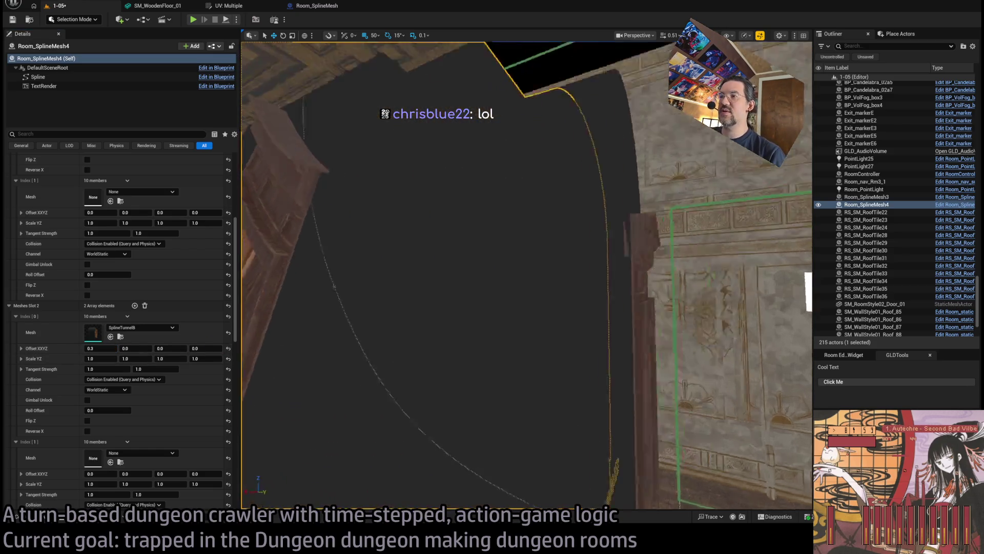
{"action": "scroll", "coordinate": [495, 274], "scroll_direction": "down", "scroll_amount": 10}
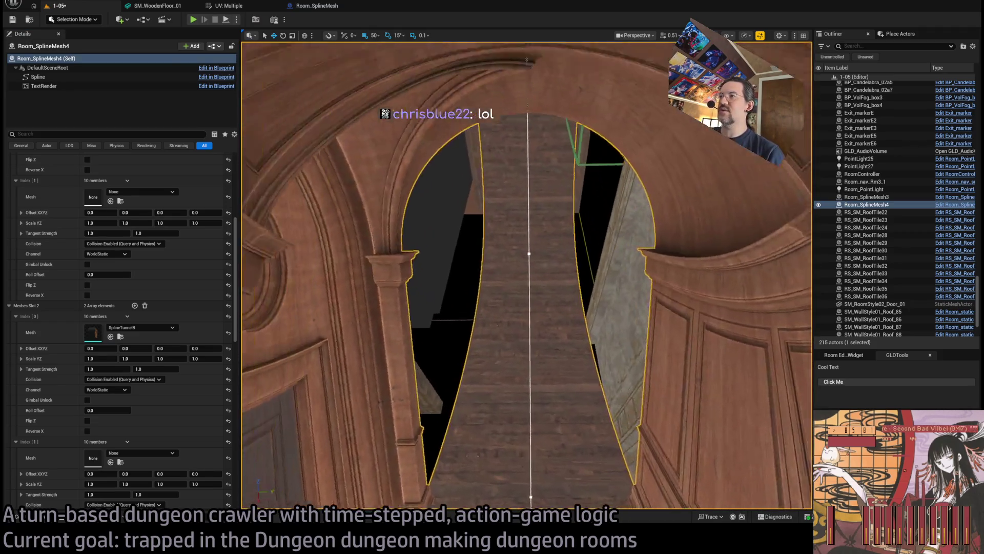
{"action": "scroll", "coordinate": [527, 275], "scroll_direction": "up", "scroll_amount": 5}
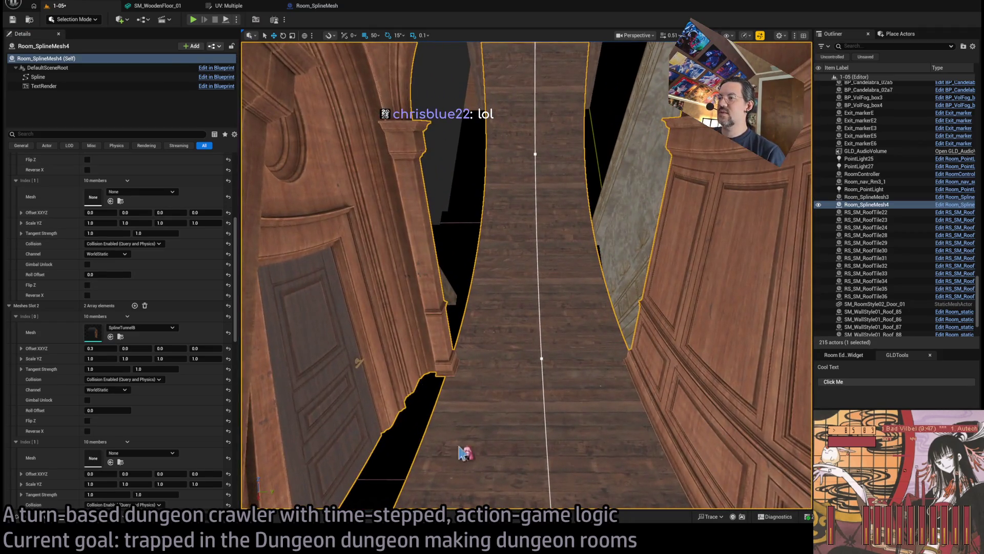
{"action": "scroll", "coordinate": [519, 386], "scroll_direction": "up", "scroll_amount": 2}
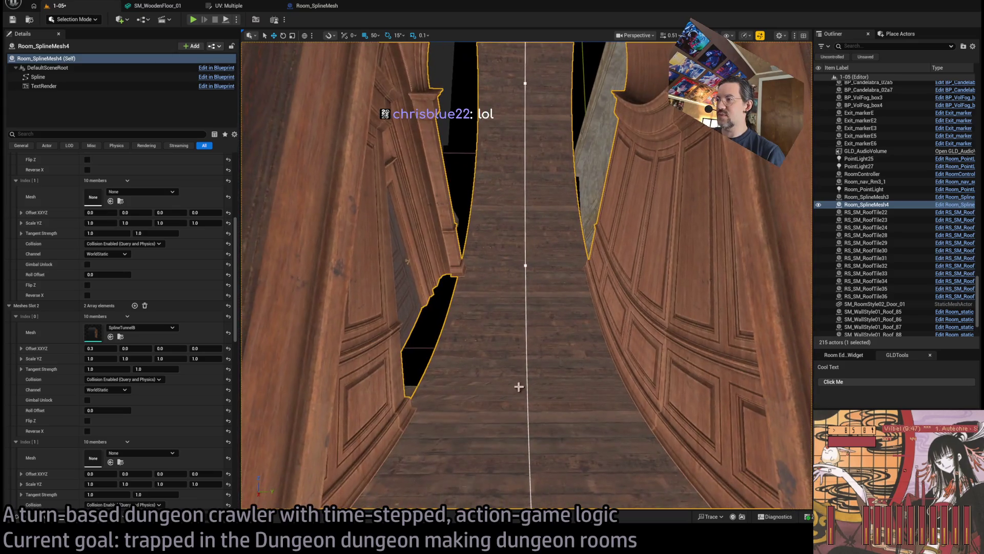
{"action": "left_click", "coordinate": [525, 301]}
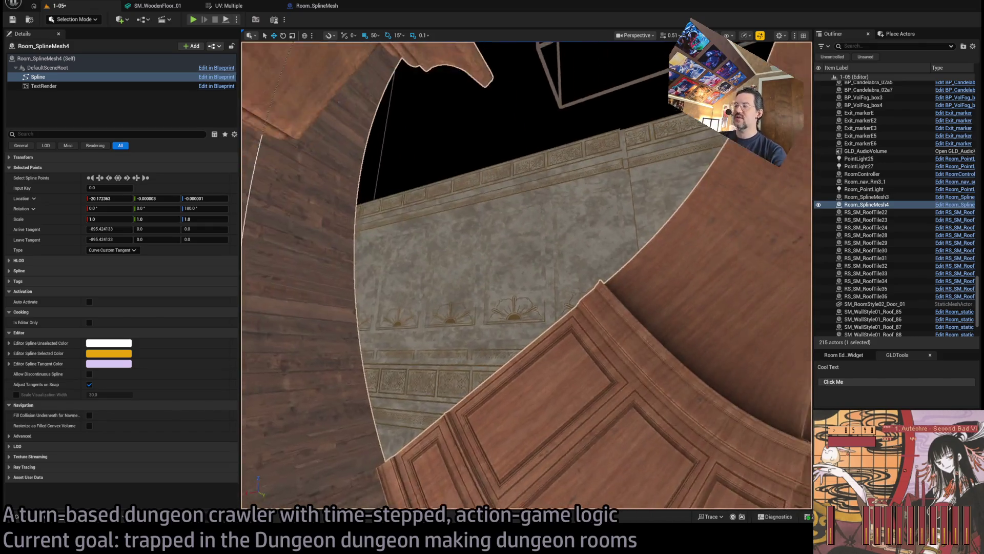
Orbit the viewport around the curved tunnel wall to view it from another angle
{"action": "left_click_drag", "start_coordinate": [523, 372], "coordinate": [523, 372]}
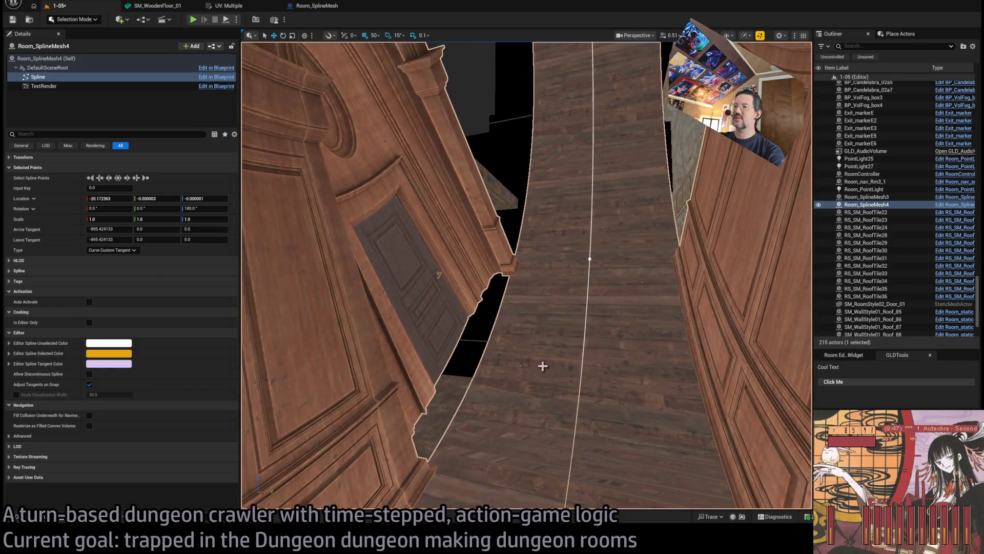
Select Room_SplineMesh4 and expand Meshes Slots 0–2, reviewing Slot 0's Spline_TheMansion_floorA element
{"action": "left_click", "coordinate": [46, 58]}
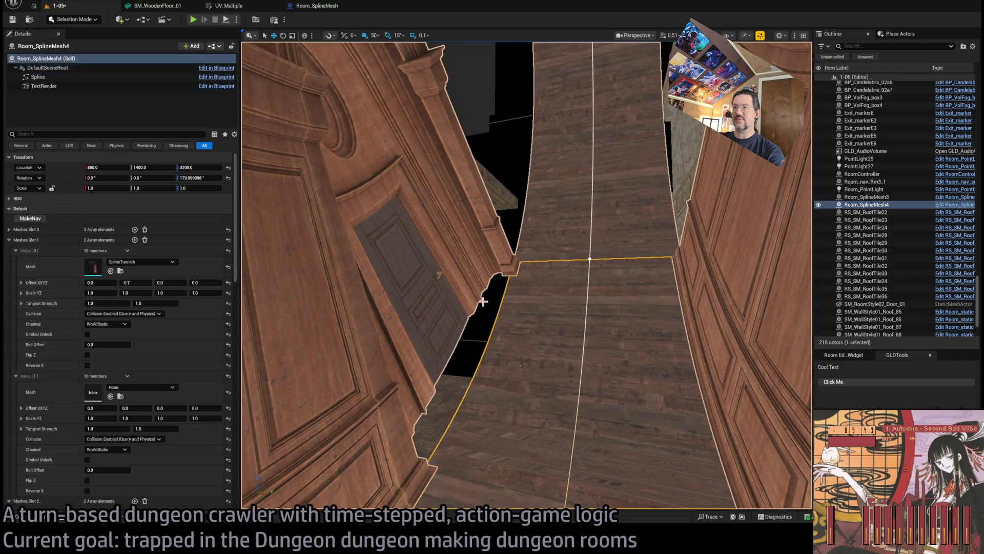
{"action": "left_click", "coordinate": [9, 239]}
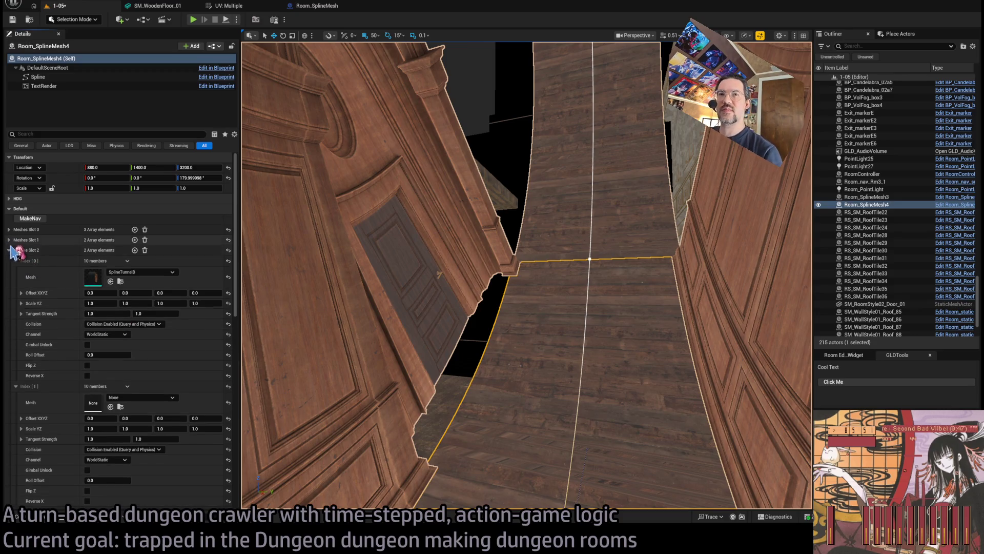
{"action": "left_click", "coordinate": [8, 240]}
{"action": "left_click", "coordinate": [9, 240]}
{"action": "left_click", "coordinate": [9, 240]}
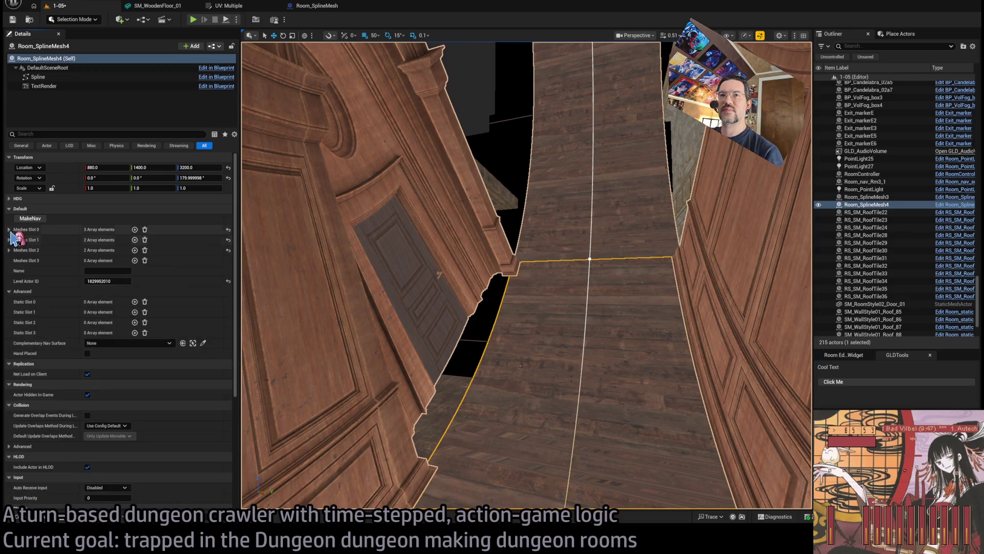
{"action": "left_click", "coordinate": [9, 229]}
{"action": "left_click", "coordinate": [9, 229]}
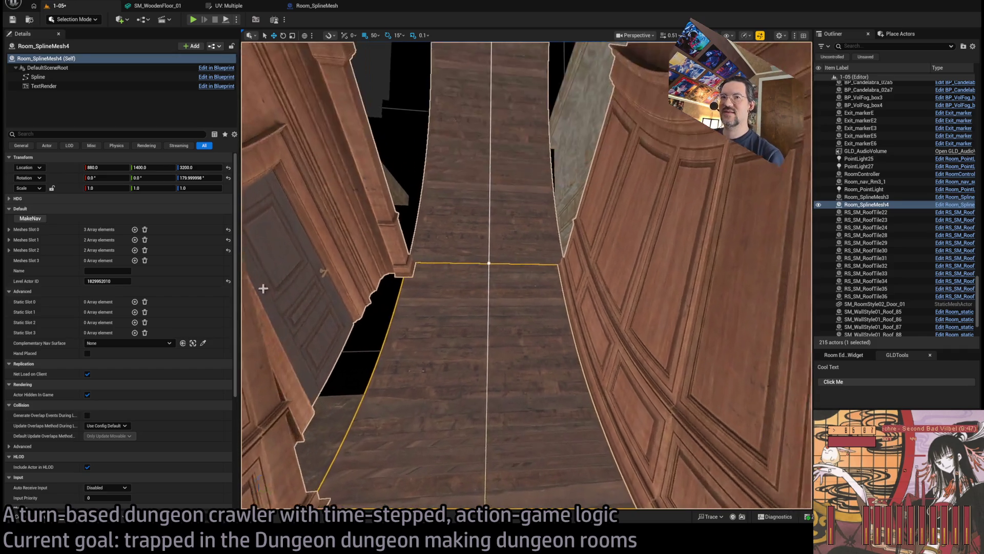
{"action": "left_click", "coordinate": [9, 229]}
{"action": "left_click", "coordinate": [16, 240]}
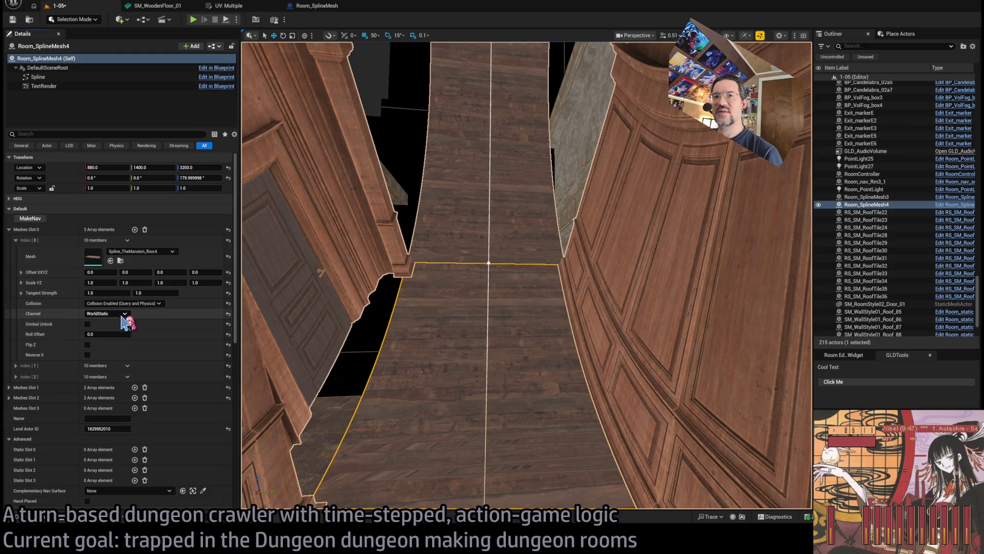
{"action": "left_click", "coordinate": [16, 240]}
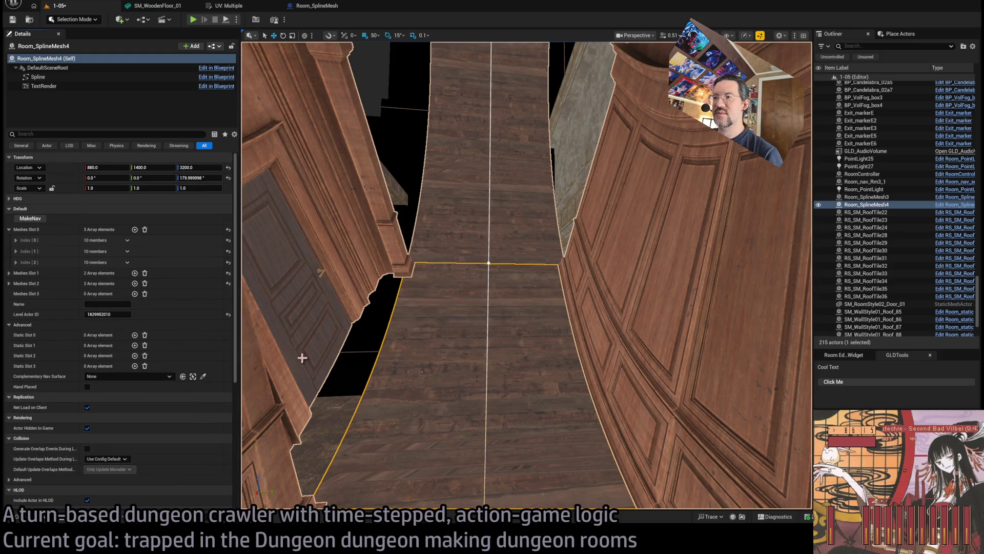
Move Spawn_marker2 to about X 392.7, Y 1408, then start a Play-in-Editor session
{"action": "key", "text": "f"}
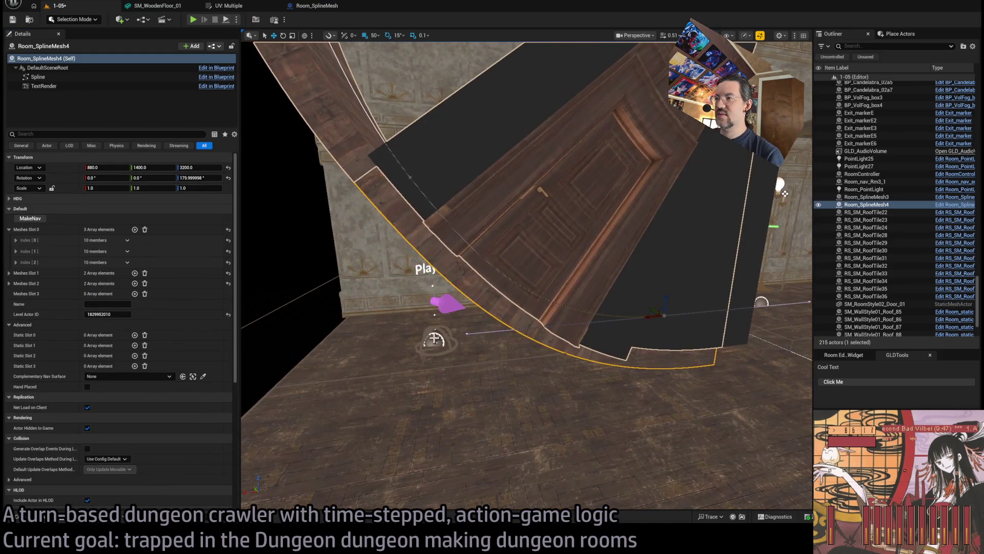
{"action": "left_click", "coordinate": [433, 339]}
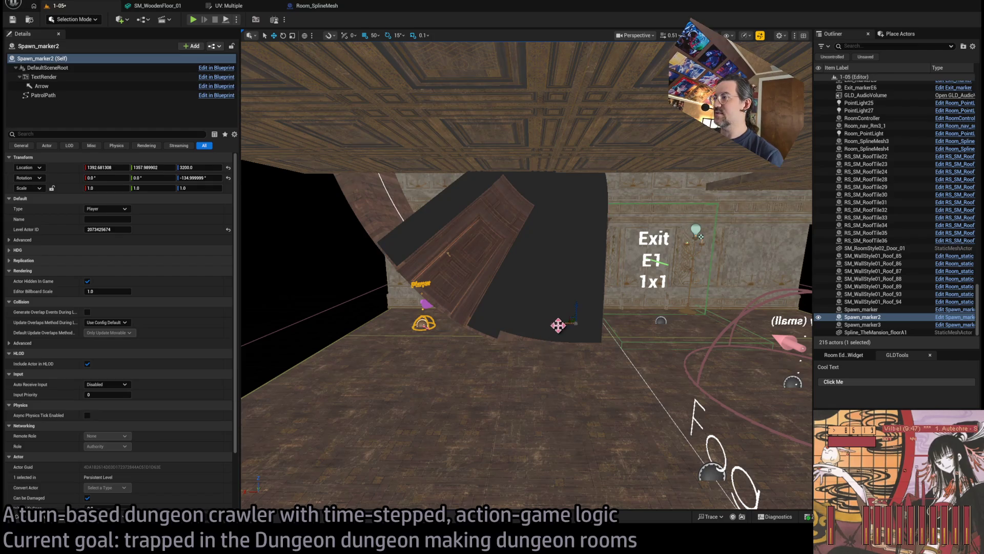
{"action": "left_click", "coordinate": [387, 320]}
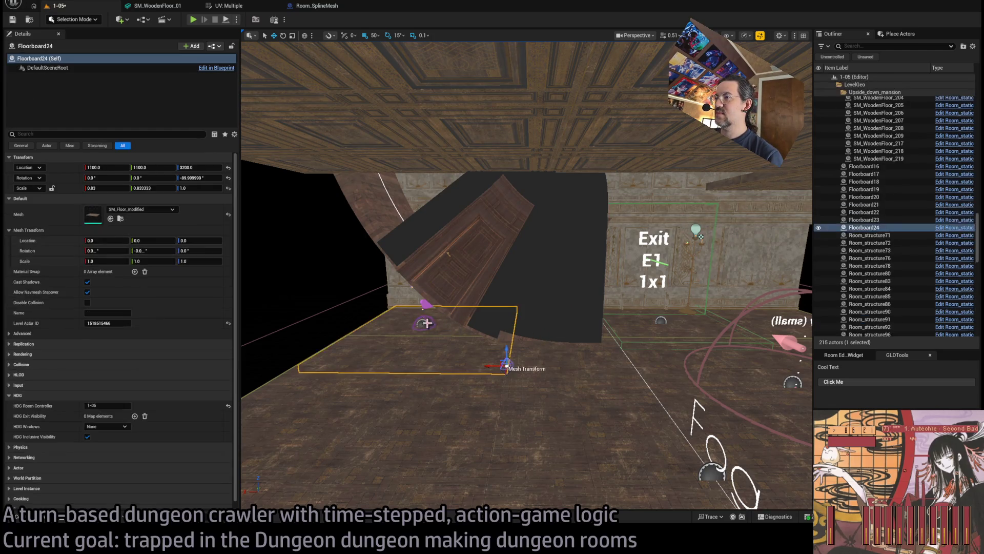
{"action": "left_click", "coordinate": [422, 324]}
{"action": "mouse_move", "coordinate": [413, 325]}
{"action": "left_mouse_down"}
{"action": "mouse_move", "coordinate": [717, 333]}
{"action": "mouse_move", "coordinate": [741, 351]}
{"action": "left_mouse_up"}
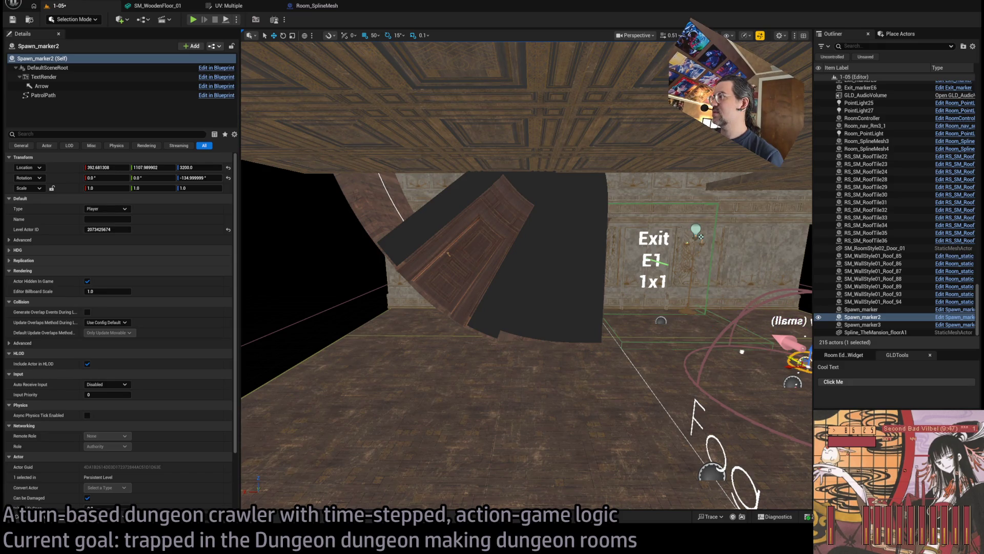
{"action": "left_click_drag", "start_coordinate": [797, 338], "coordinate": [738, 318]}
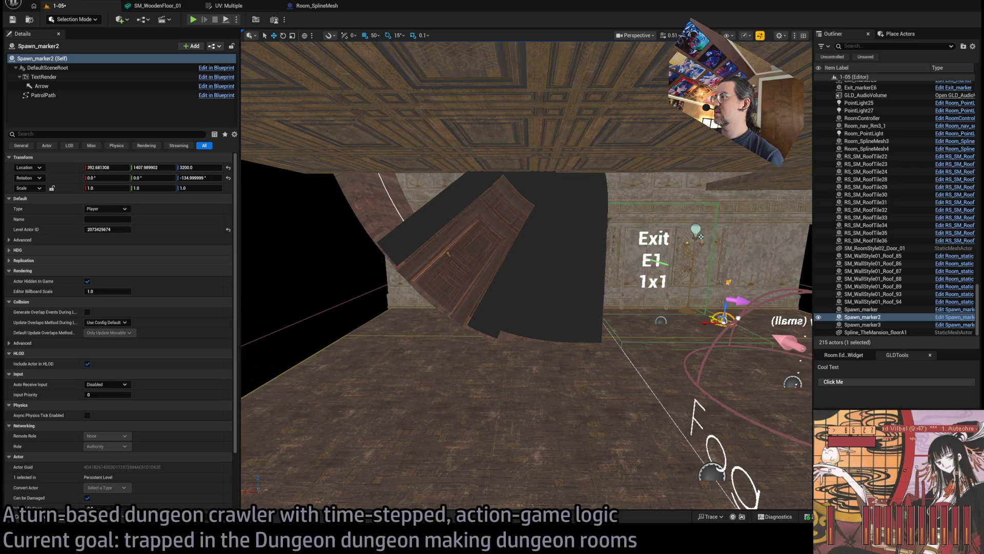
{"action": "left_click", "coordinate": [193, 19]}
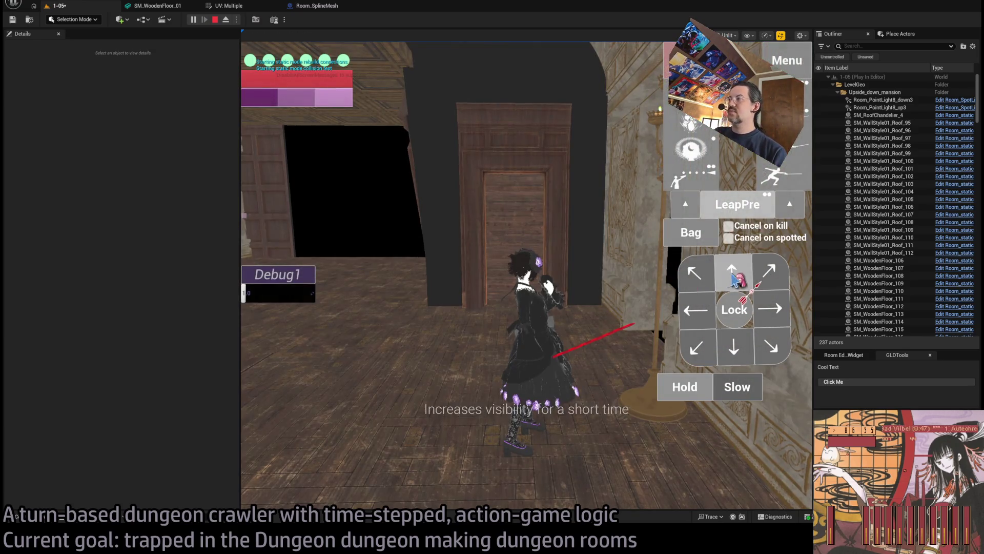
Walk the character forward and left in the running game, then stop the playtest
{"action": "left_click", "coordinate": [728, 279]}
{"action": "left_click", "coordinate": [728, 279]}
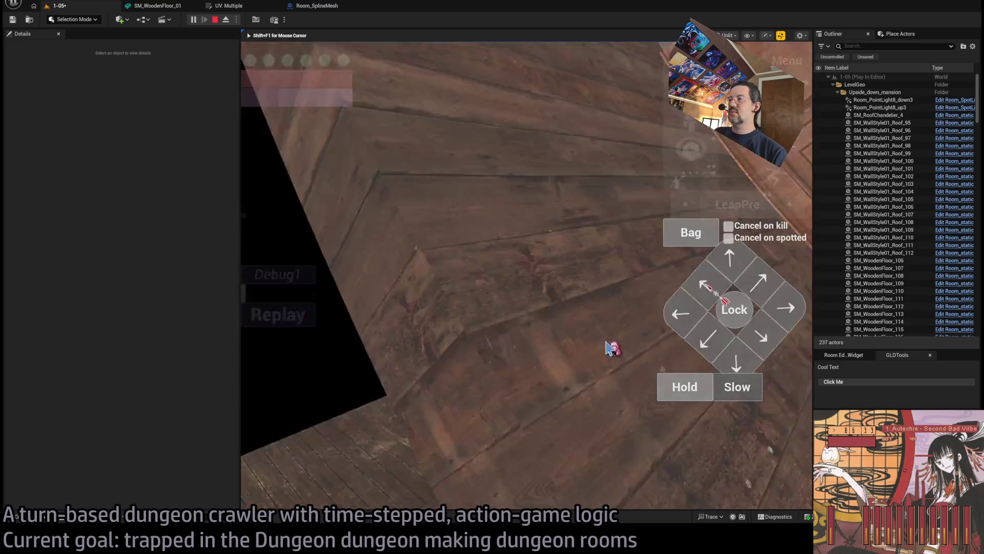
{"action": "left_click", "coordinate": [697, 334]}
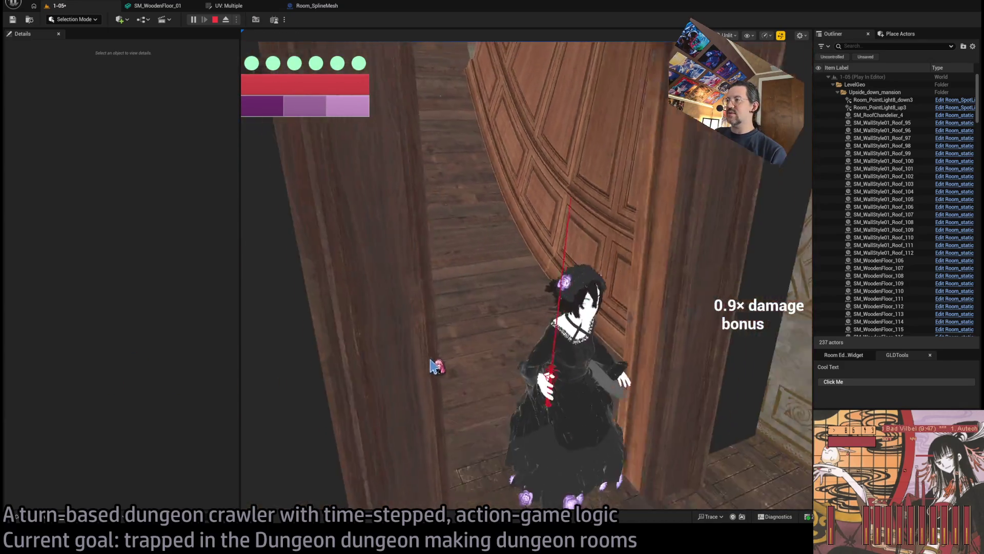
{"action": "key", "text": "Escape"}
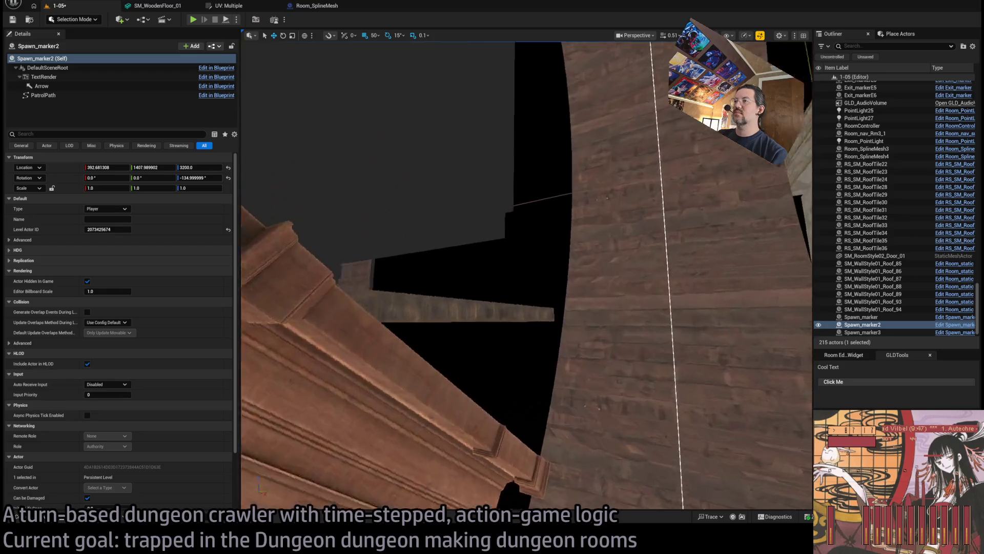
Select RS_SM_RoofTile24, run and stop a quick playtest, then fly in and select Room_SplineMesh4
{"action": "left_click", "coordinate": [515, 283]}
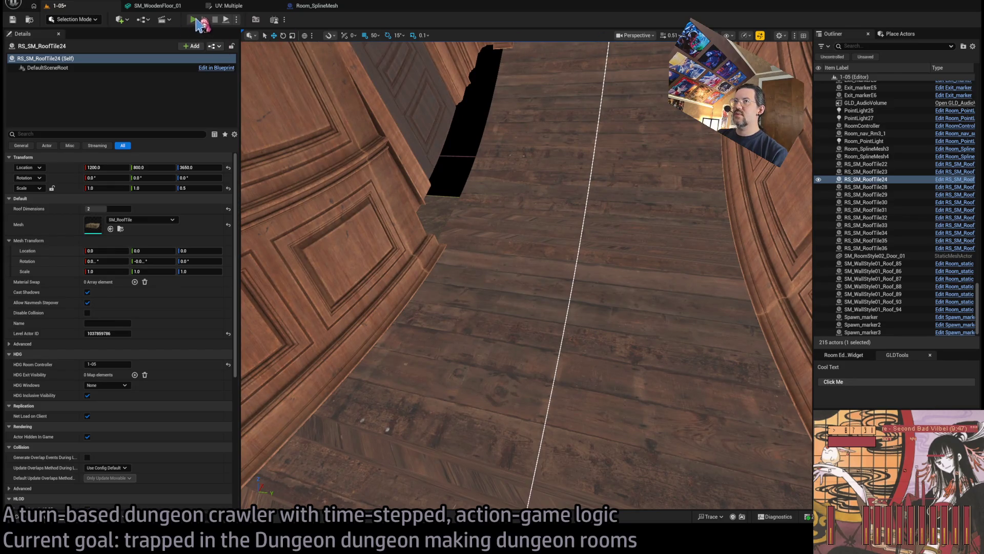
{"action": "left_click", "coordinate": [196, 21]}
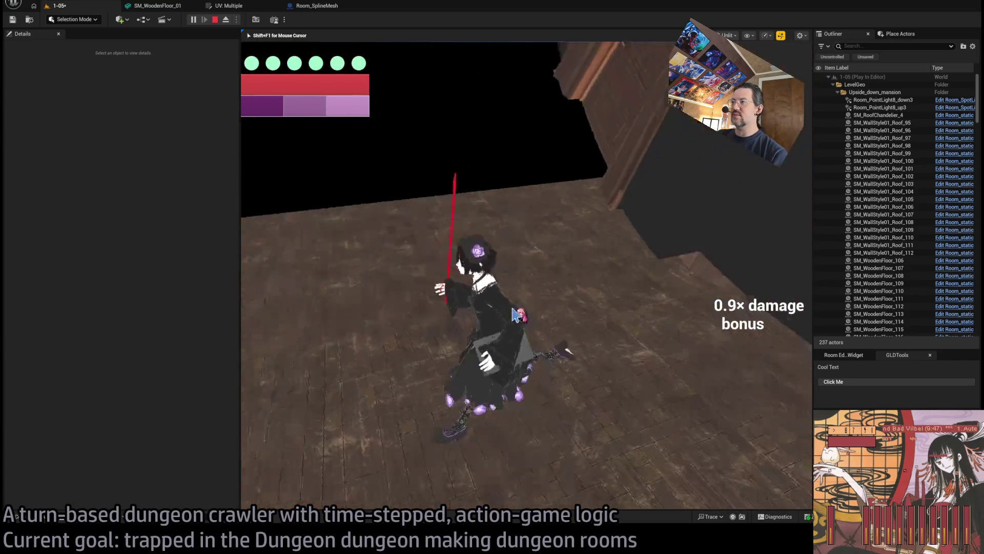
{"action": "key", "text": "Escape"}
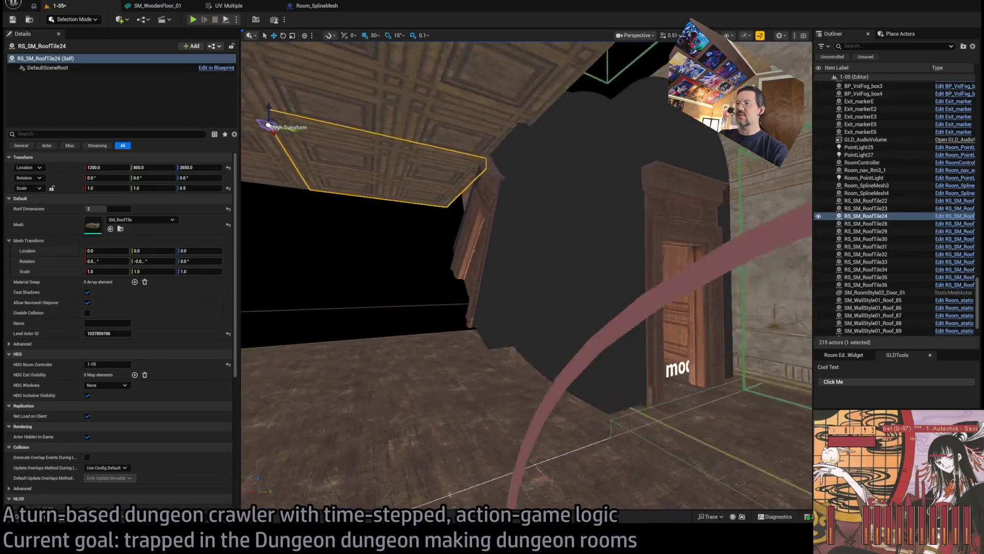
{"action": "key", "text": "w"}
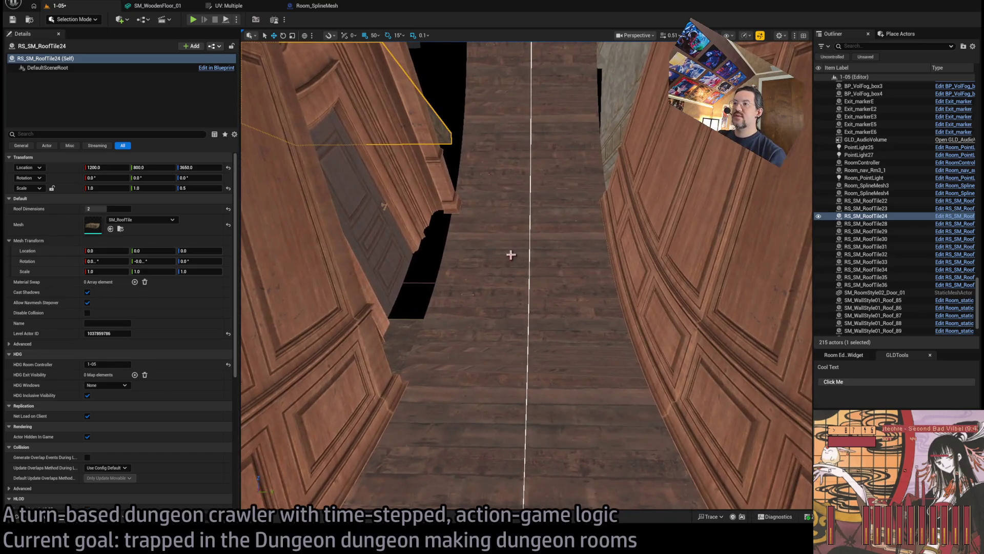
{"action": "left_click", "coordinate": [517, 255]}
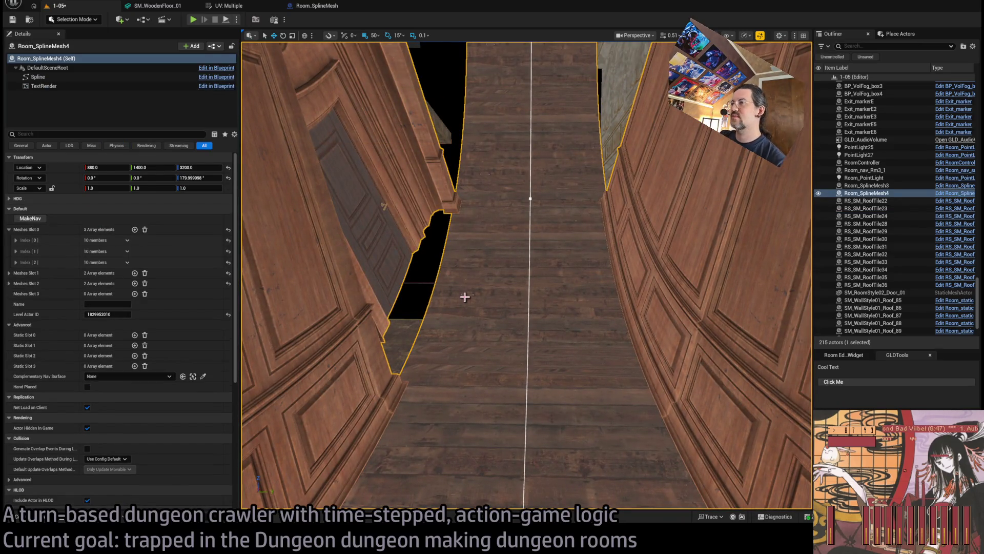
Set the fourth scale of Index 0 and Index 1 to 1.0, trying 2.0 for Index 1's first scale
{"action": "left_click", "coordinate": [16, 240]}
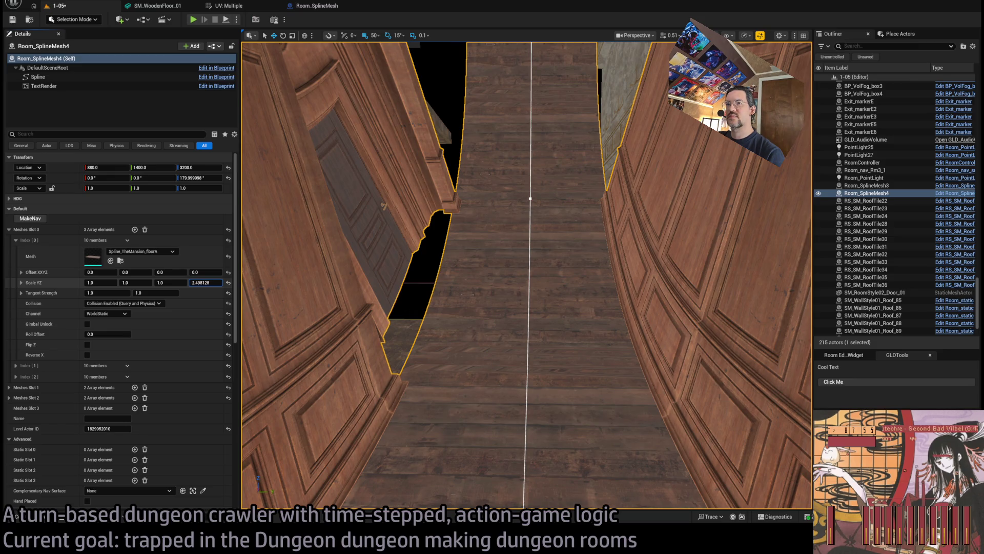
{"action": "type", "text": "1"}
{"action": "key", "text": "Return"}
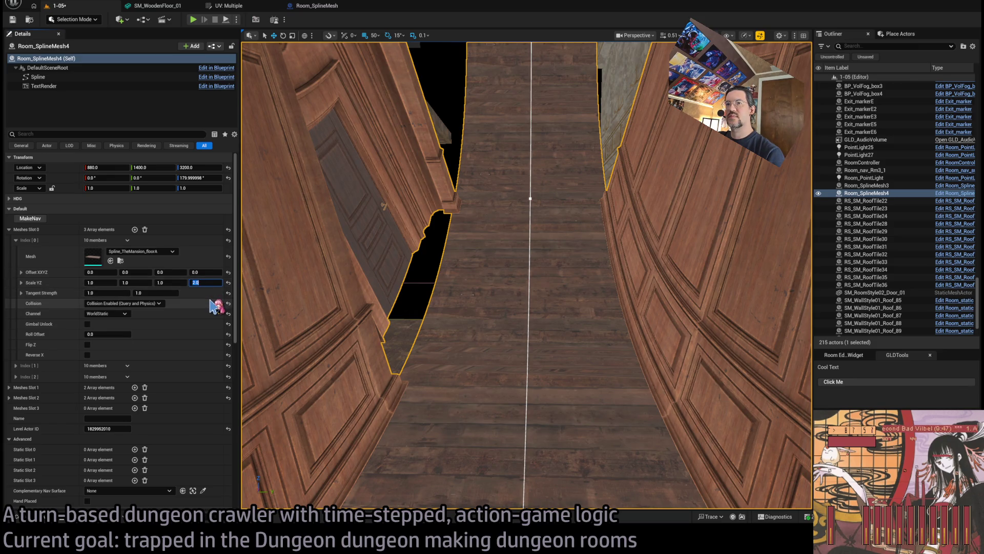
{"action": "type", "text": "1"}
{"action": "key", "text": "Return"}
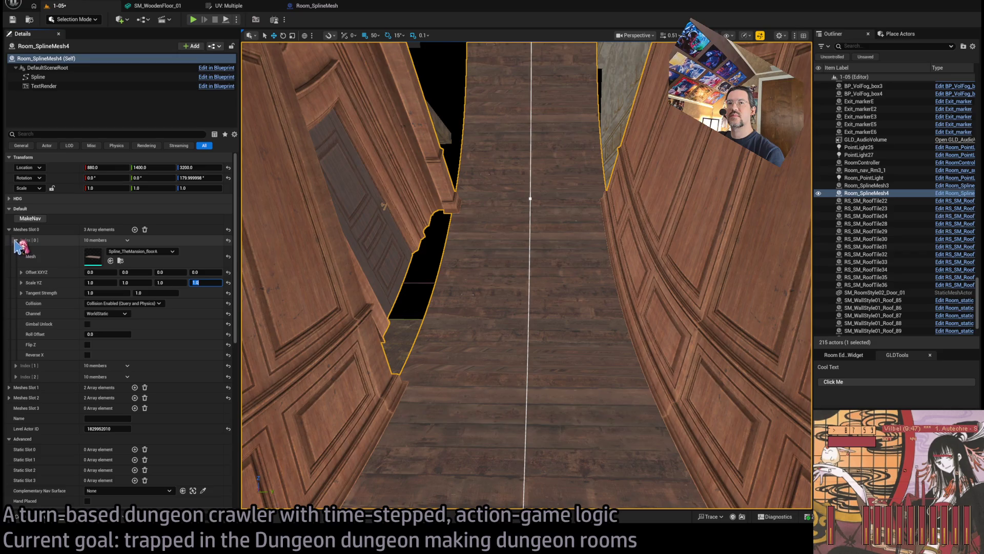
{"action": "left_click", "coordinate": [16, 240]}
{"action": "left_click", "coordinate": [15, 251]}
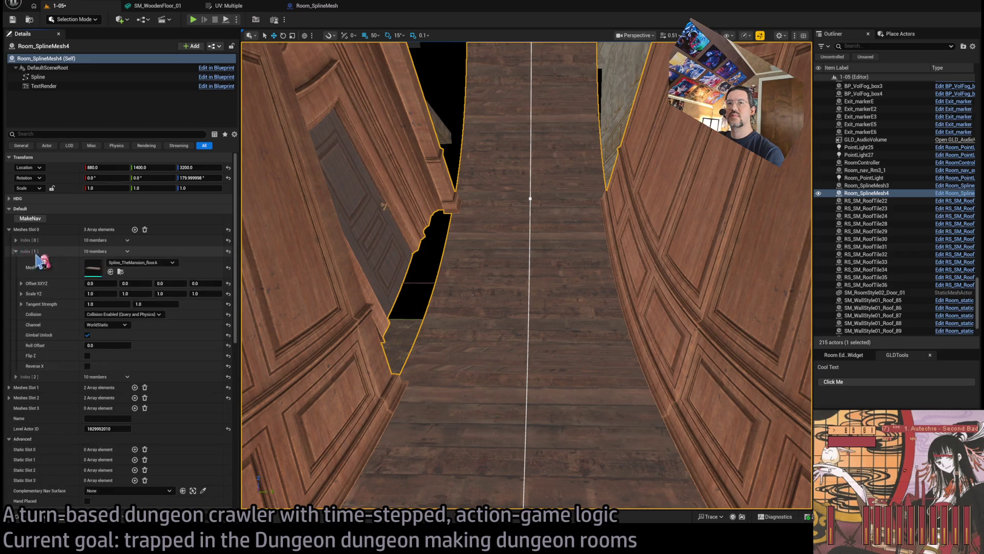
{"action": "key", "text": "Return"}
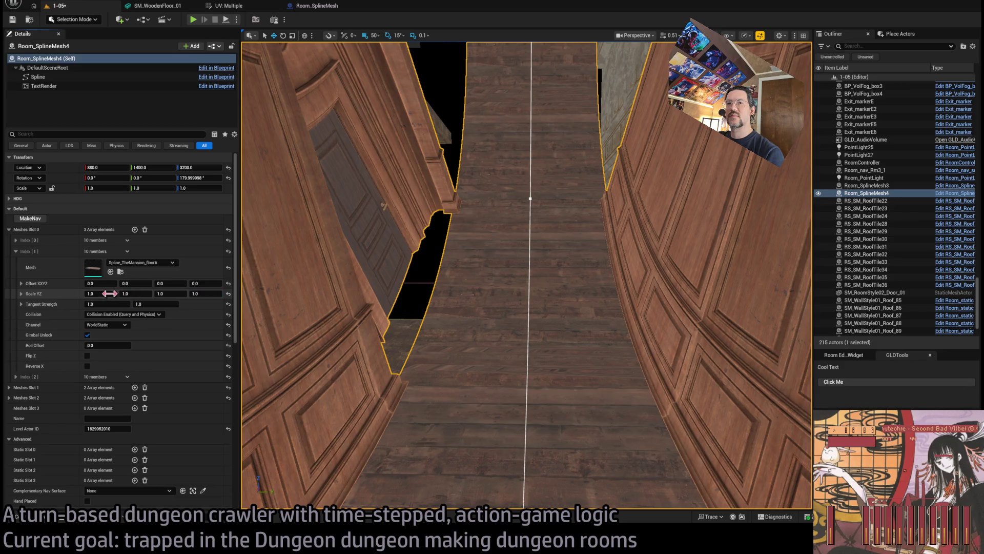
{"action": "left_click_drag", "start_coordinate": [109, 292], "coordinate": [120, 294]}
{"action": "type", "text": "1"}
{"action": "key", "text": "Return"}
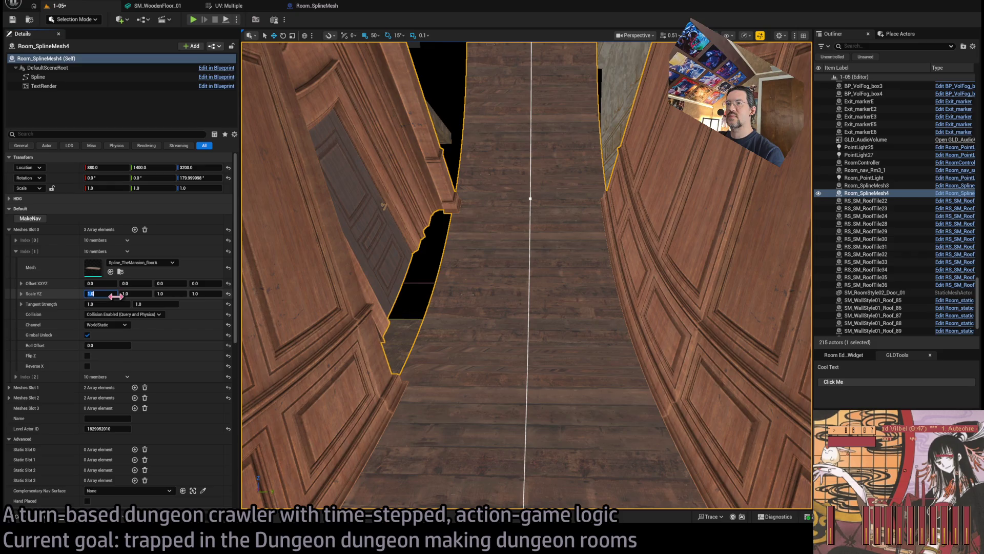
{"action": "key", "text": "Return"}
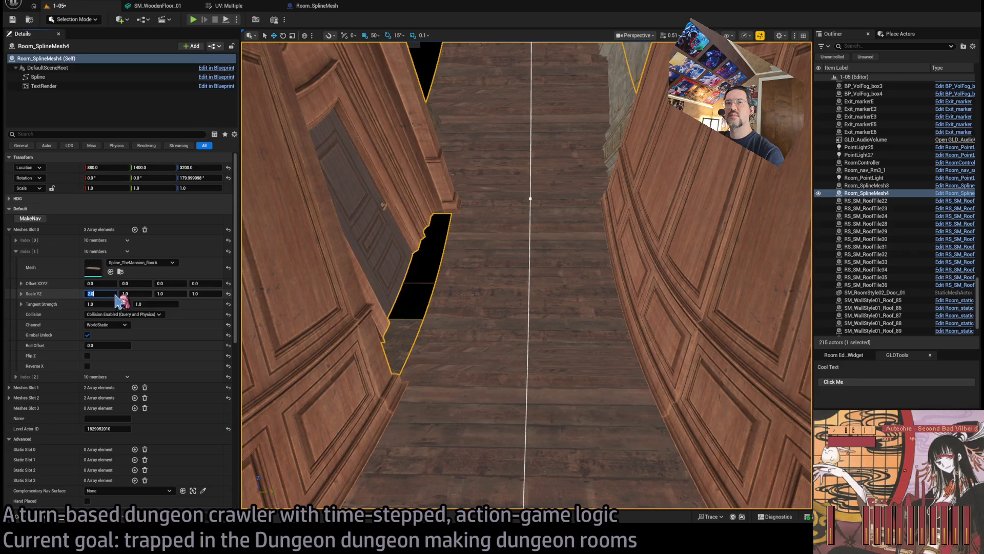
{"action": "left_click_drag", "start_coordinate": [284, 309], "coordinate": [297, 300]}
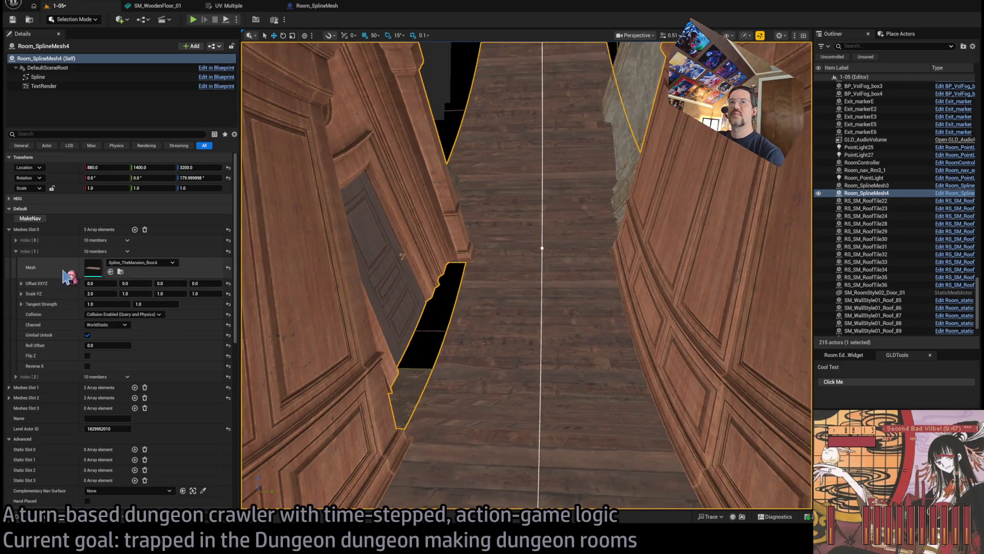
Set Index 0's third scale to 1.7 and Index 1's first scale to 1.7
{"action": "left_click", "coordinate": [16, 240]}
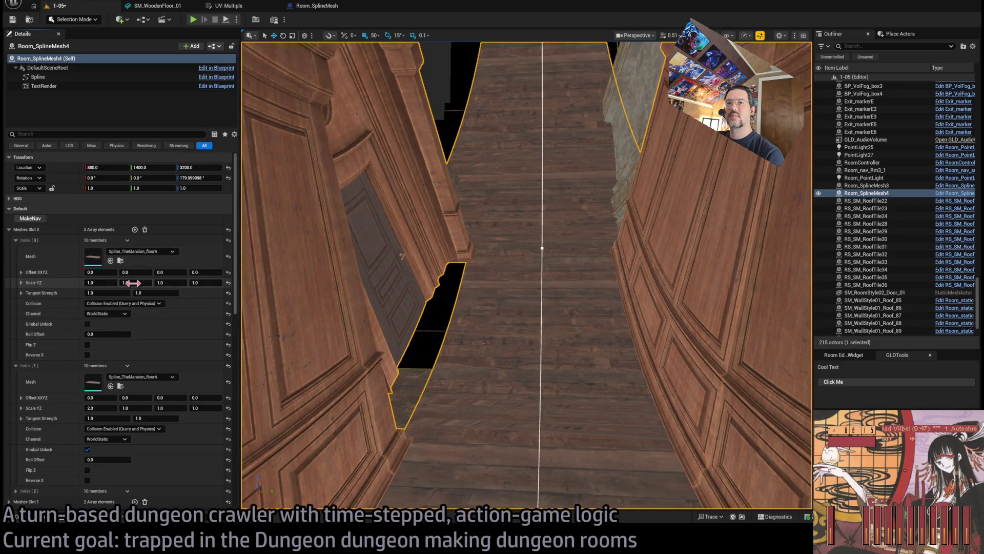
{"action": "type", "text": "1"}
{"action": "key", "text": "Tab"}
{"action": "type", "text": "2"}
{"action": "key", "text": "Return"}
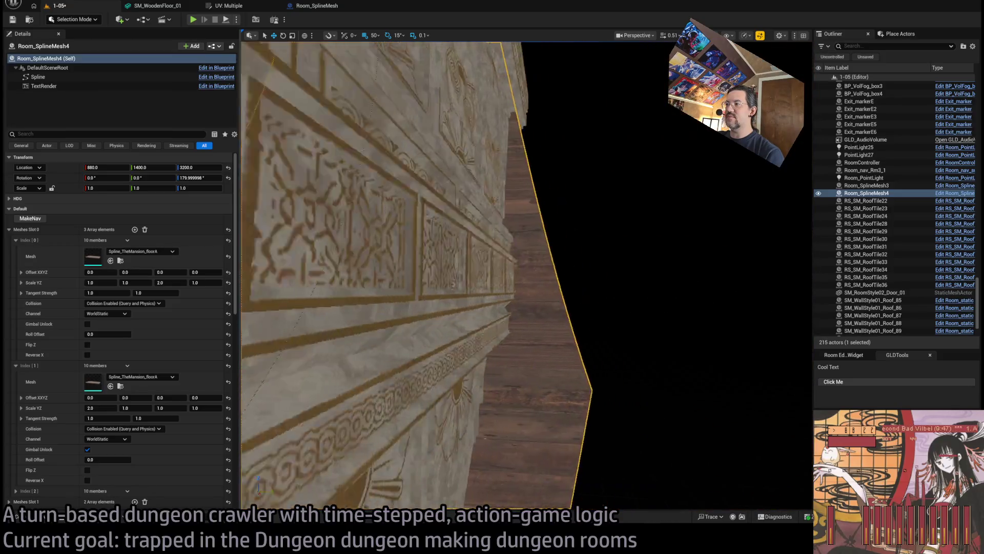
{"action": "left_click_drag", "start_coordinate": [436, 332], "coordinate": [437, 332]}
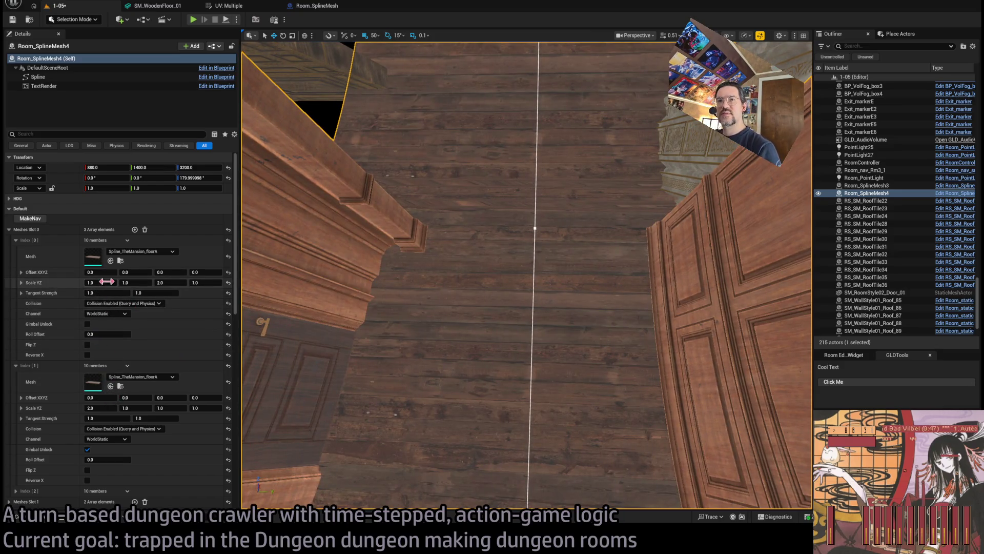
{"action": "mouse_move", "coordinate": [170, 283]}
{"action": "left_mouse_down"}
{"action": "mouse_move", "coordinate": [154, 283]}
{"action": "mouse_move", "coordinate": [171, 283]}
{"action": "left_mouse_up"}
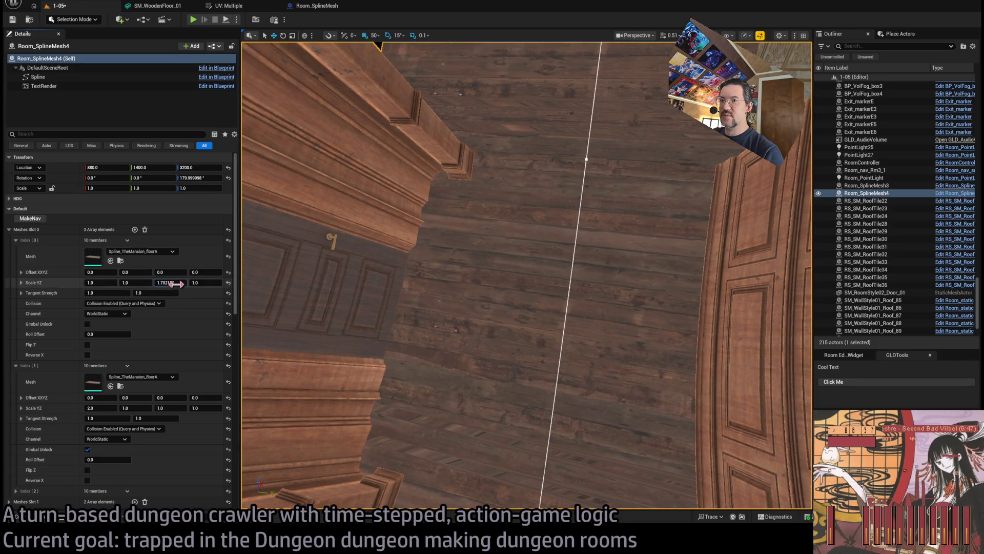
{"action": "left_click", "coordinate": [173, 282]}
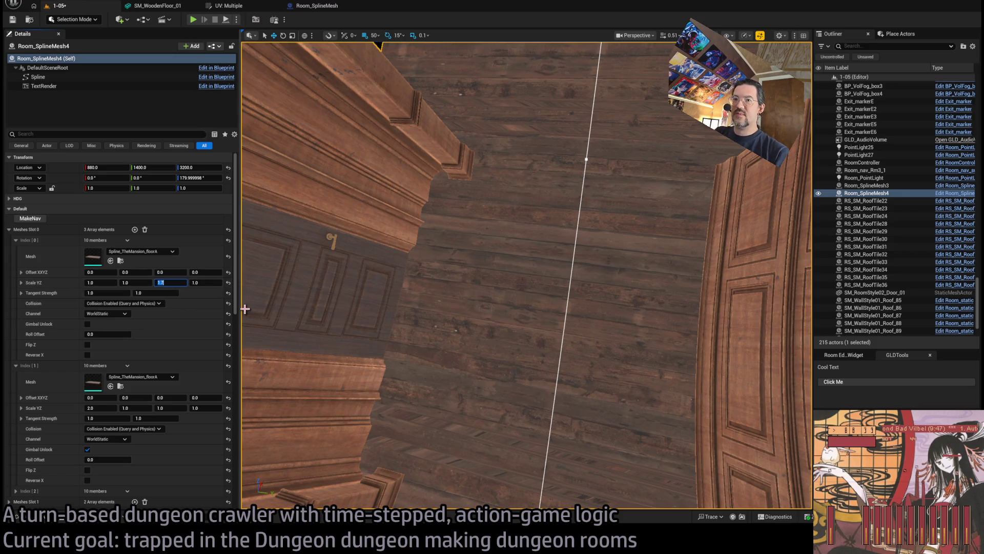
{"action": "left_click", "coordinate": [92, 408]}
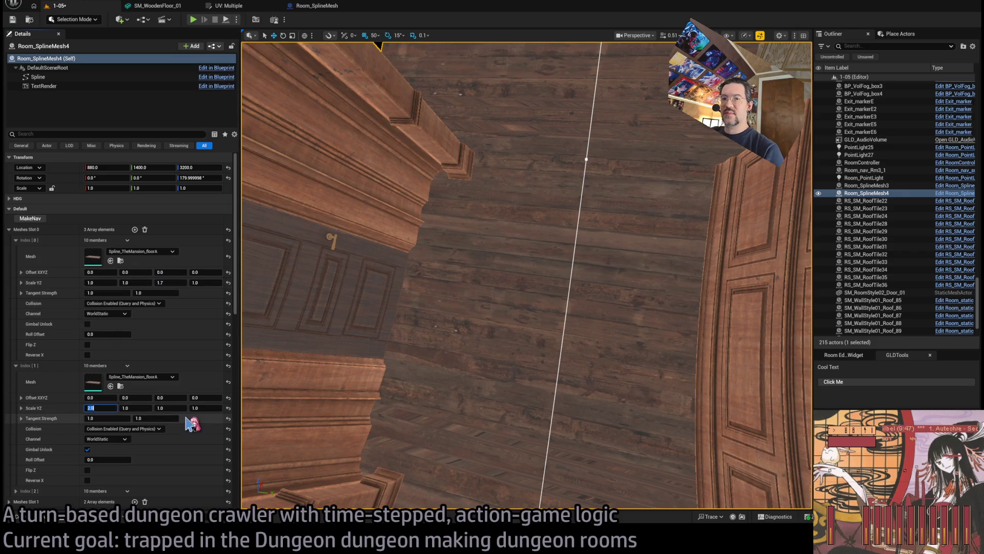
{"action": "type", "text": "1.7"}
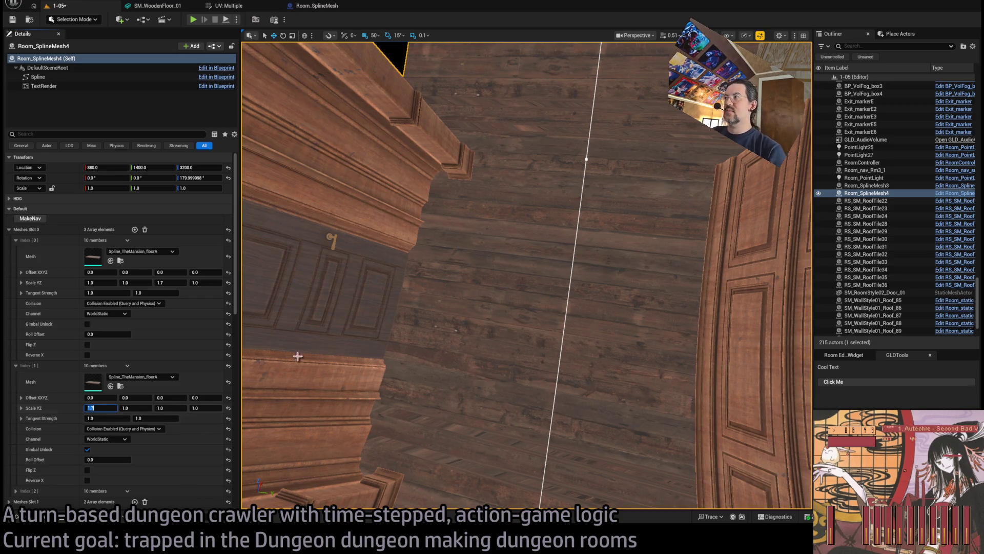
{"action": "key", "text": "Return"}
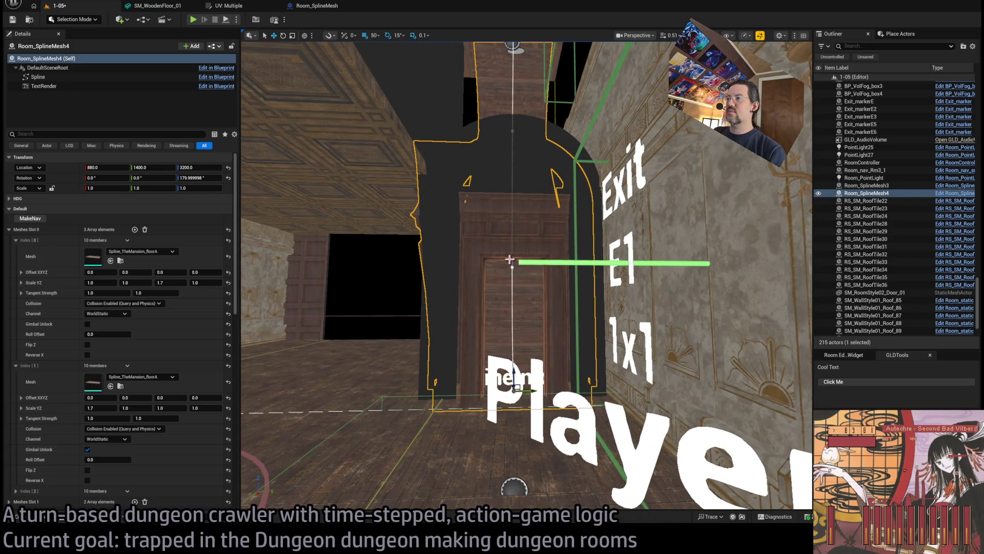
Select the tunnel spline's points and frame the view on the second point near the doorway
{"action": "left_click", "coordinate": [512, 265]}
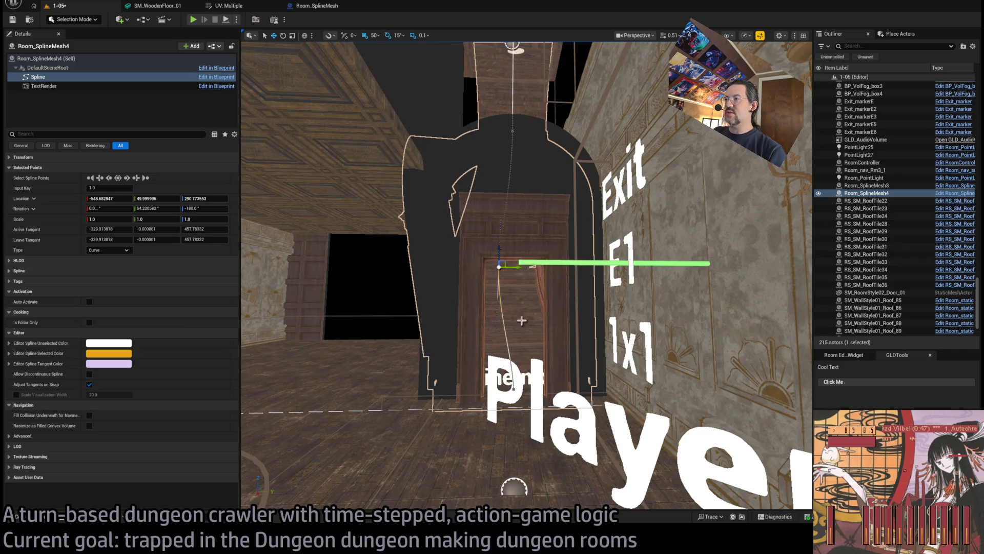
{"action": "scroll", "coordinate": [527, 340], "scroll_direction": "up", "scroll_amount": 5}
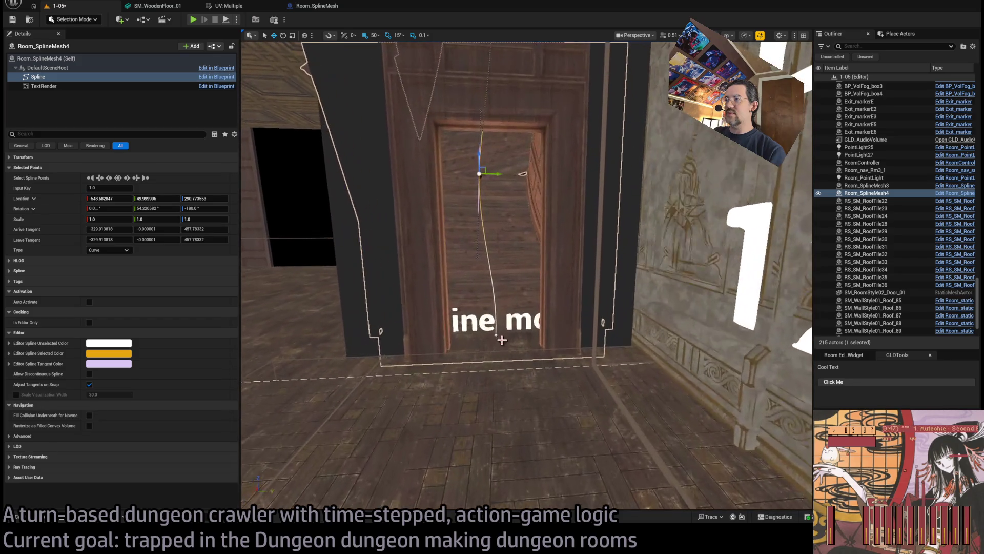
{"action": "left_click", "coordinate": [496, 334]}
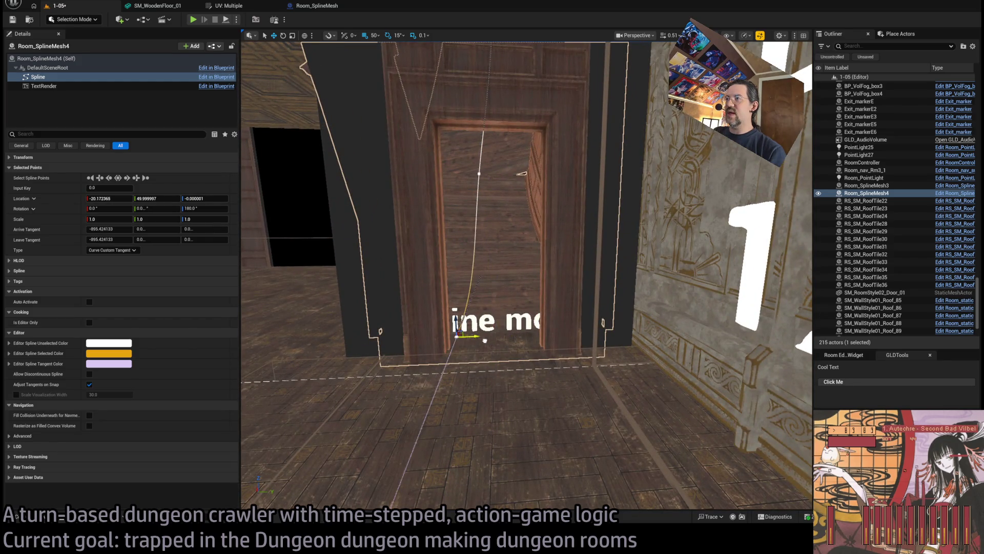
{"action": "left_click_drag", "start_coordinate": [484, 341], "coordinate": [484, 62]}
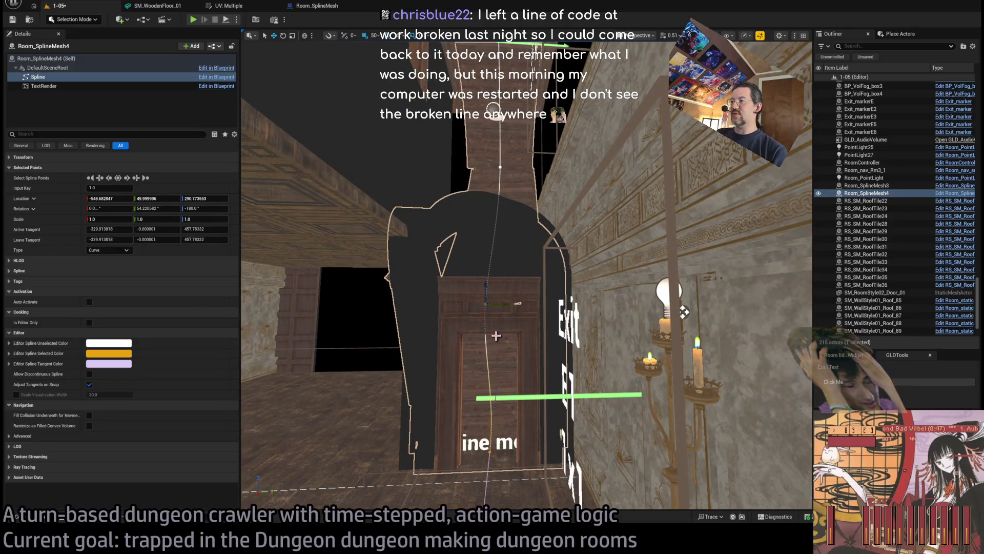
{"action": "left_click", "coordinate": [492, 347]}
{"action": "key", "text": "f"}
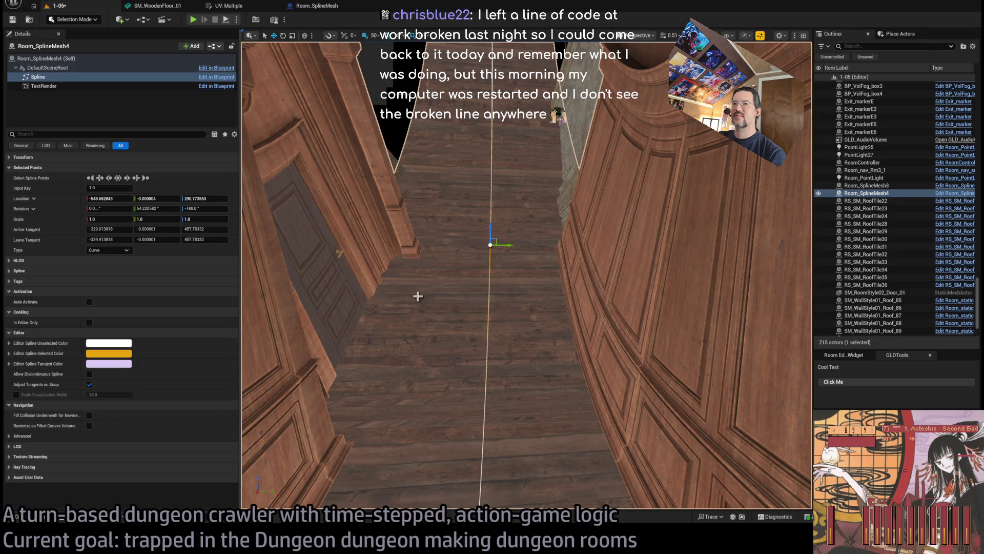
Reselect the tunnel actor and reset the second mesh entry's first scale to 1.0
{"action": "left_click", "coordinate": [54, 58]}
{"action": "scroll", "coordinate": [154, 257], "scroll_direction": "down", "scroll_amount": 3}
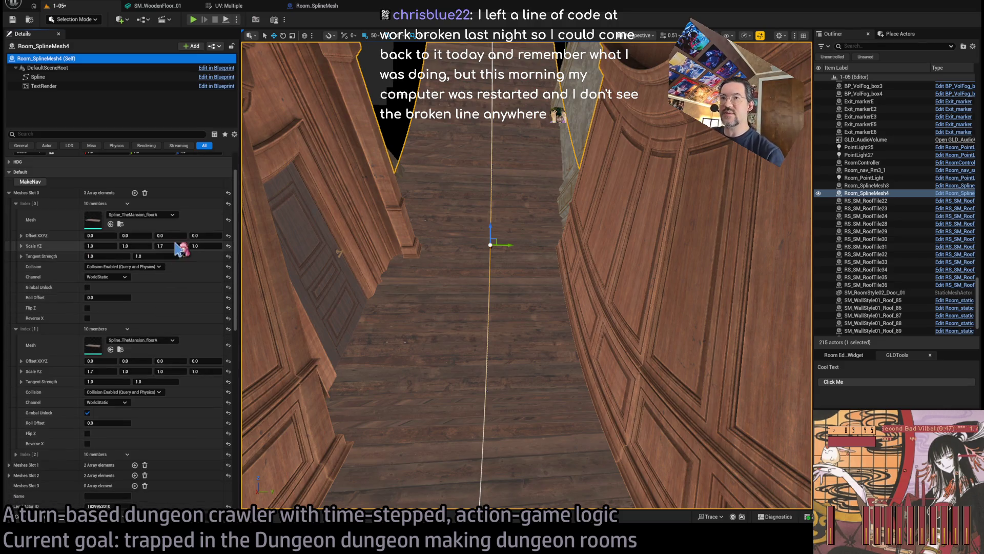
{"action": "left_click", "coordinate": [103, 246]}
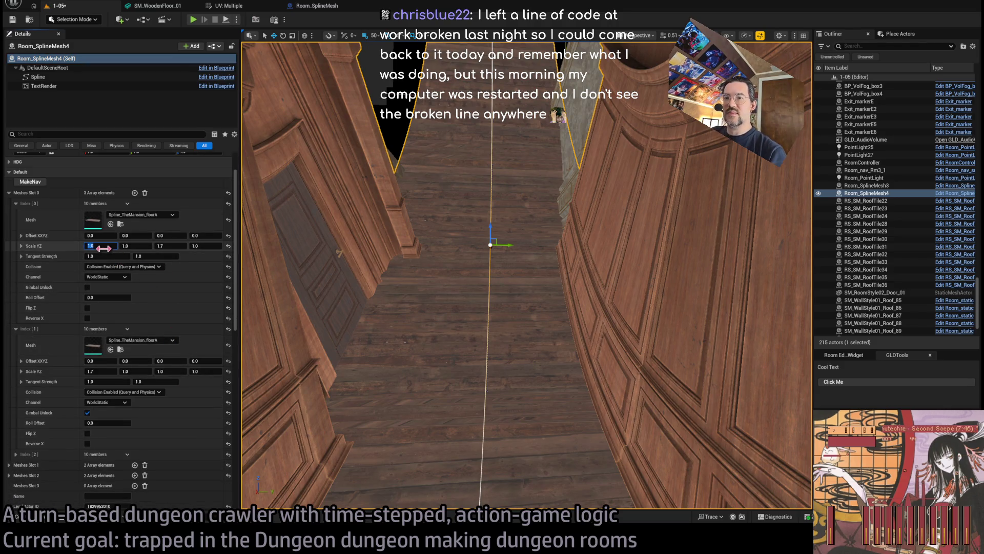
{"action": "left_click", "coordinate": [165, 245]}
{"action": "left_click", "coordinate": [102, 371]}
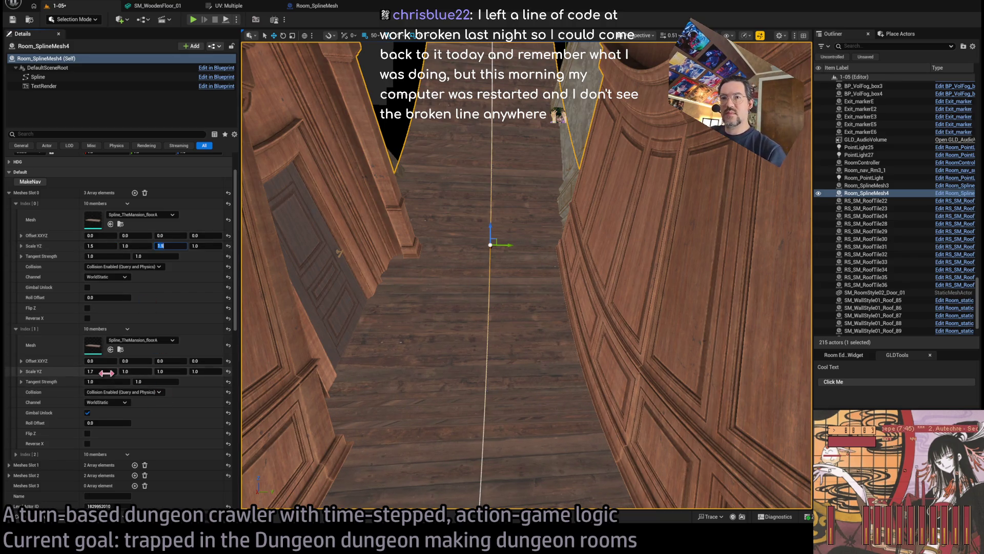
{"action": "type", "text": "1"}
{"action": "key", "text": "Return"}
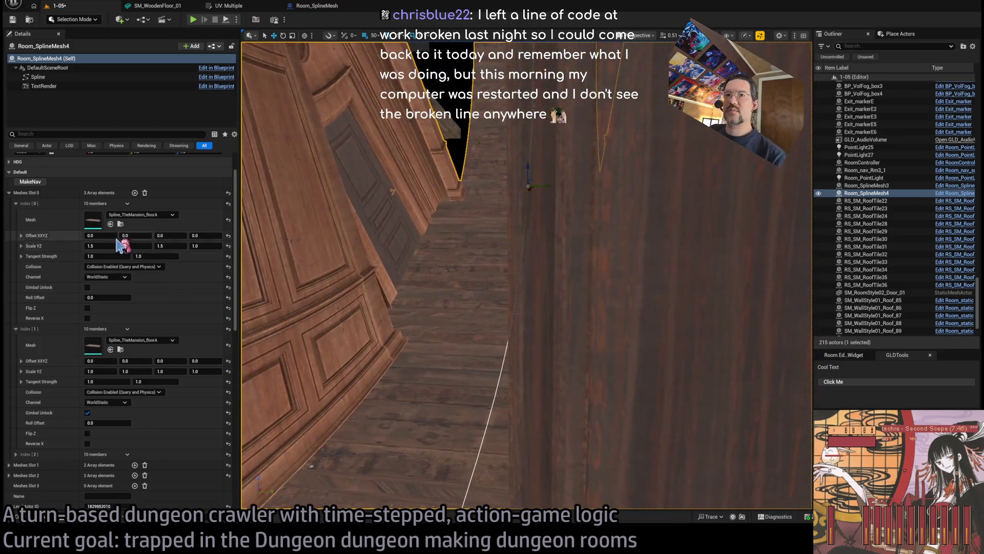
Give the first mesh entry scales of 1.25 and 1.25 and a third offset of 15
{"action": "left_click", "coordinate": [100, 245]}
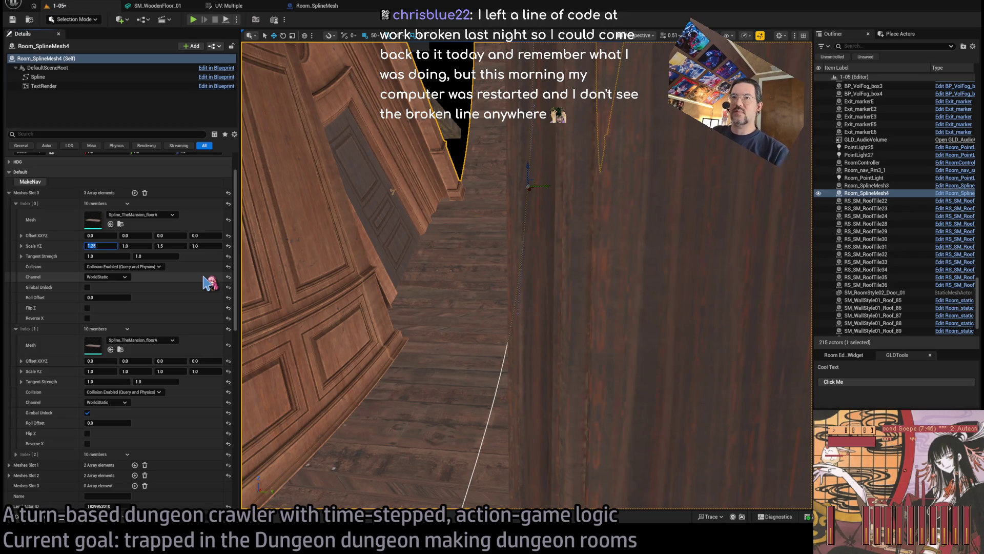
{"action": "type", "text": "5"}
{"action": "key", "text": "Return"}
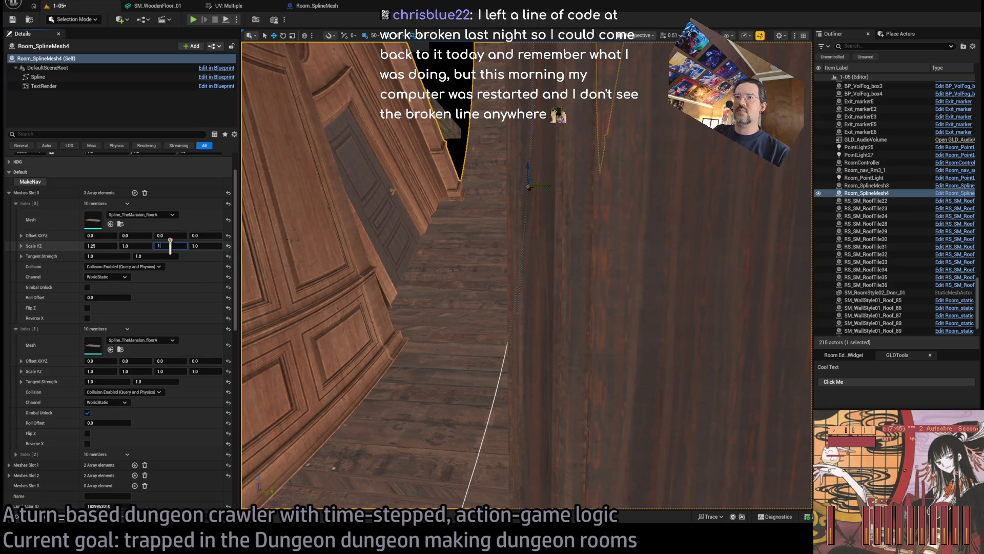
{"action": "type", "text": ".25"}
{"action": "key", "text": "Return"}
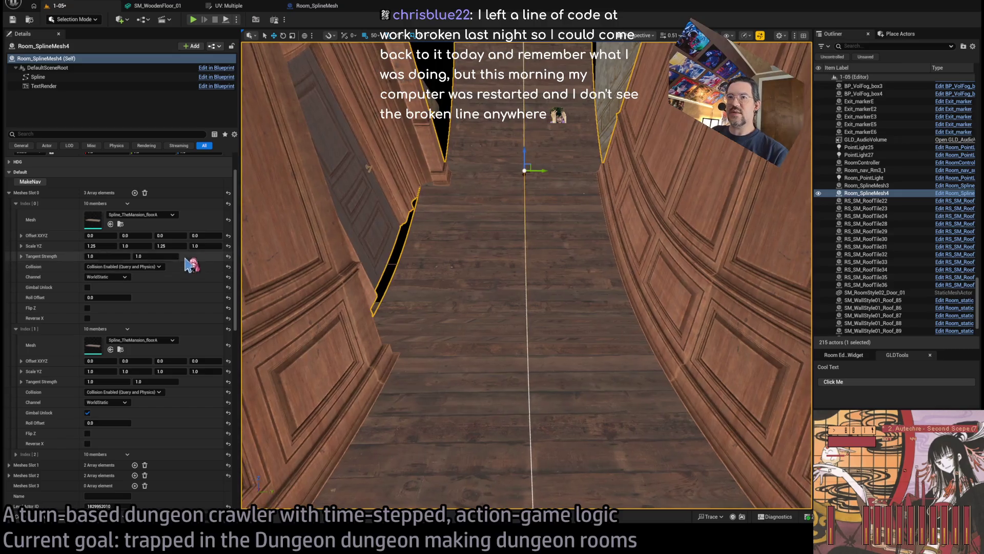
{"action": "mouse_move", "coordinate": [166, 233]}
{"action": "left_mouse_down"}
{"action": "mouse_move", "coordinate": [185, 236]}
{"action": "mouse_move", "coordinate": [164, 235]}
{"action": "left_mouse_up"}
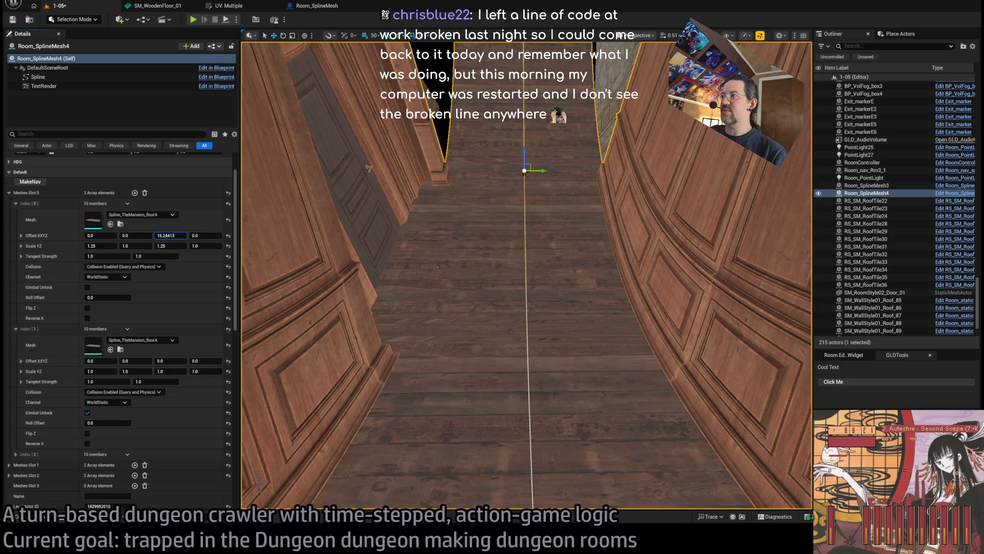
{"action": "left_click", "coordinate": [175, 236]}
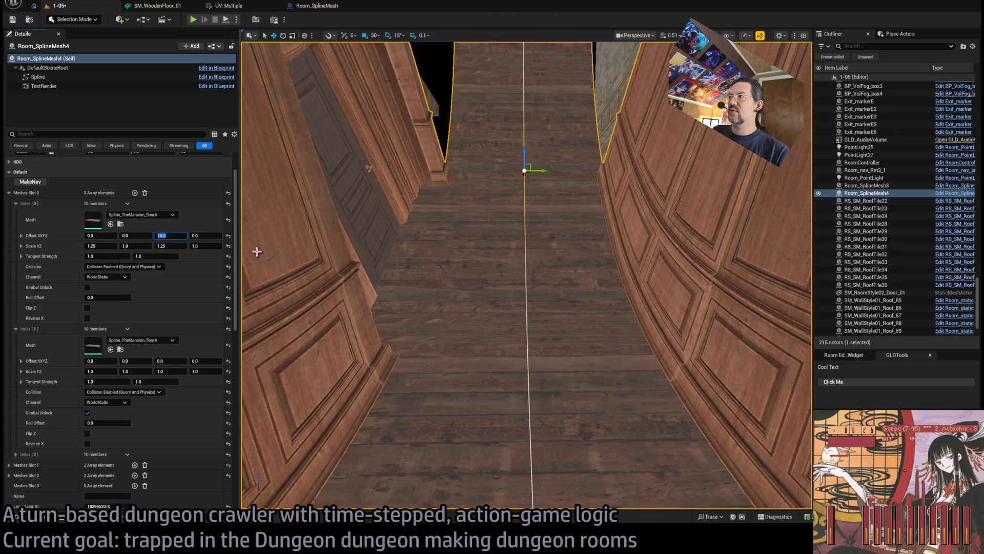
{"action": "mouse_move", "coordinate": [257, 251]}
{"action": "left_mouse_down"}
{"action": "mouse_move", "coordinate": [287, 241]}
{"action": "mouse_move", "coordinate": [231, 246]}
{"action": "mouse_move", "coordinate": [261, 231]}
{"action": "mouse_move", "coordinate": [274, 251]}
{"action": "mouse_move", "coordinate": [261, 254]}
{"action": "mouse_move", "coordinate": [271, 246]}
{"action": "mouse_move", "coordinate": [282, 268]}
{"action": "left_mouse_up"}
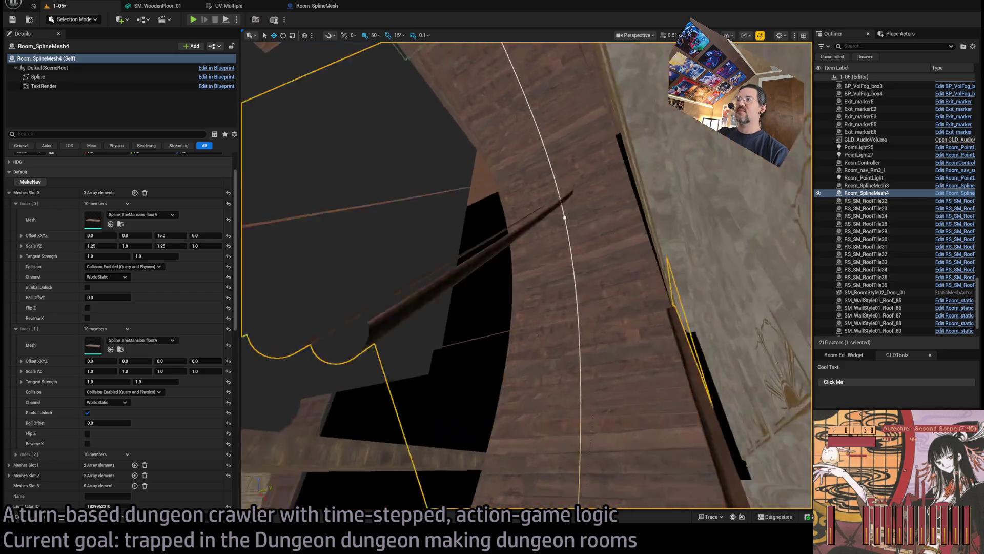
{"action": "key", "text": "f"}
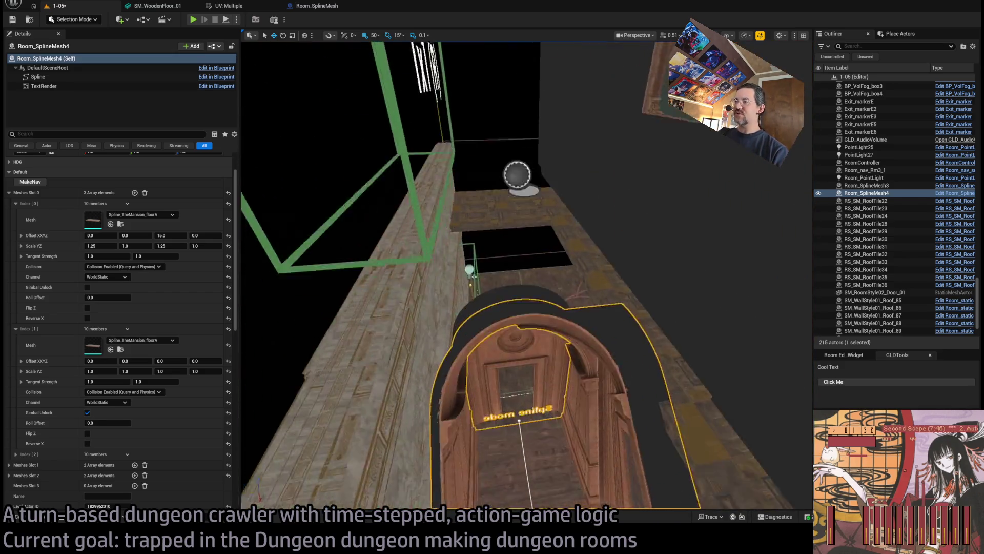
{"action": "key", "text": "f"}
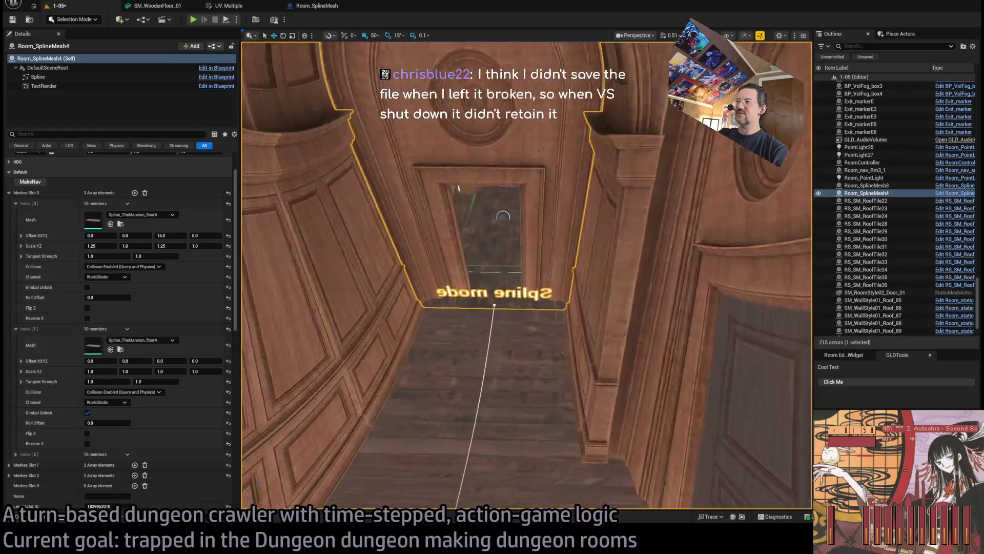
{"action": "key", "text": "w"}
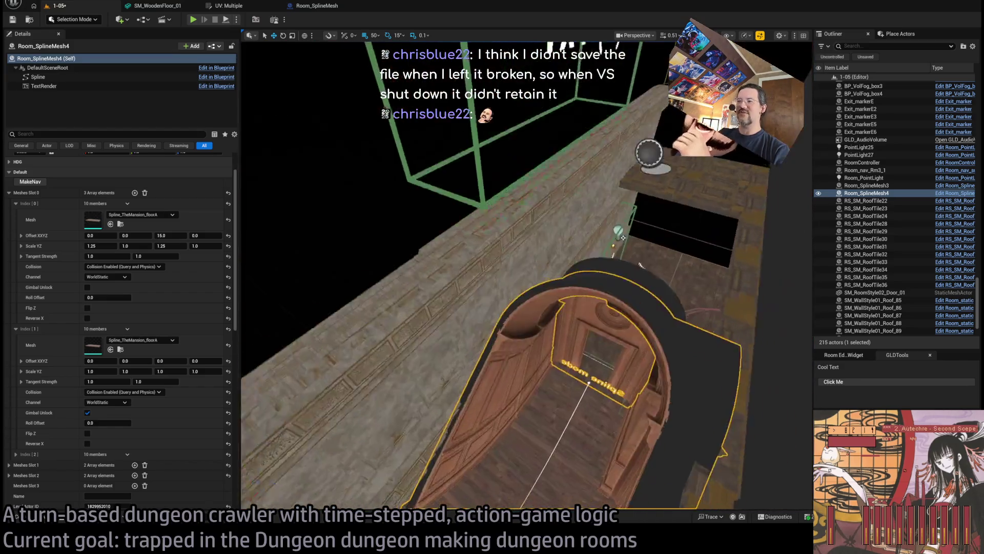
{"action": "key", "text": "f"}
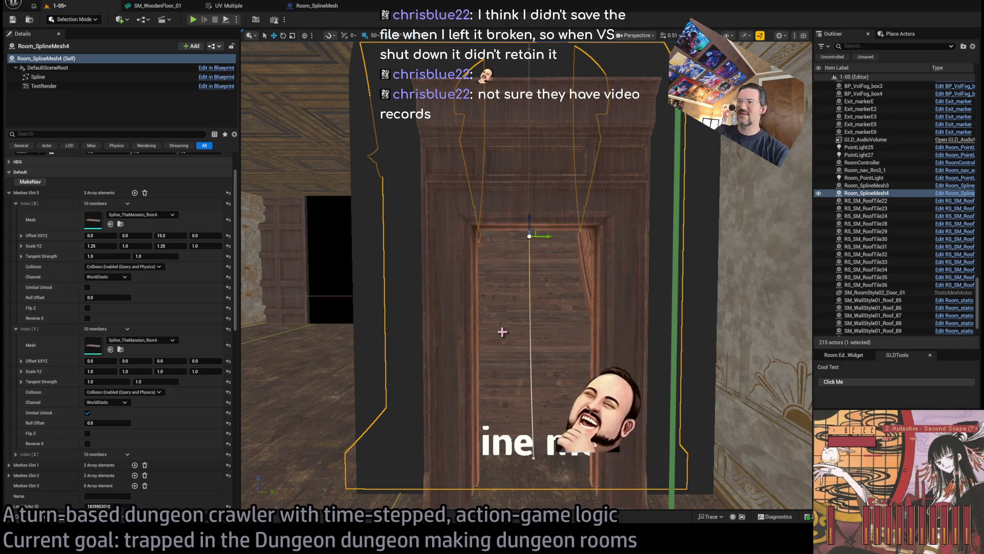
{"action": "left_click_drag", "start_coordinate": [526, 337], "coordinate": [584, 266]}
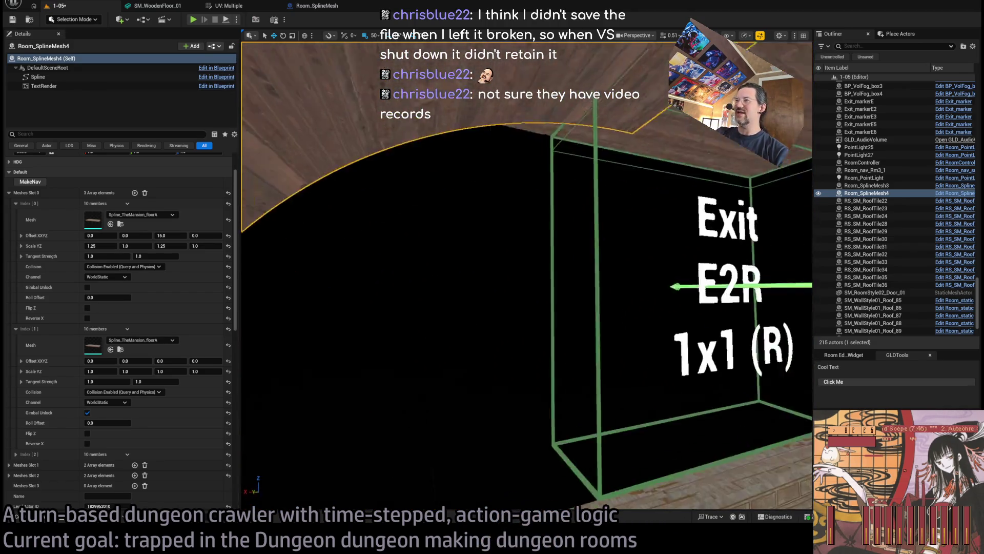
{"action": "key", "text": "f"}
{"action": "mouse_move", "coordinate": [525, 338]}
{"action": "left_mouse_down"}
{"action": "mouse_move", "coordinate": [525, 318]}
{"action": "mouse_move", "coordinate": [526, 337]}
{"action": "left_mouse_up"}
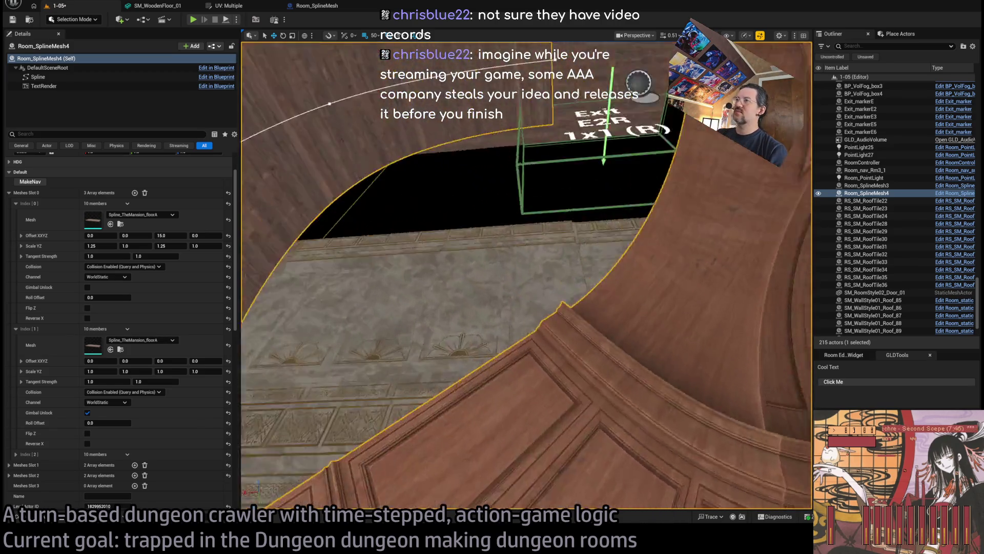
{"action": "mouse_move", "coordinate": [562, 503]}
{"action": "left_mouse_down"}
{"action": "mouse_move", "coordinate": [542, 499]}
{"action": "mouse_move", "coordinate": [525, 212]}
{"action": "left_mouse_up"}
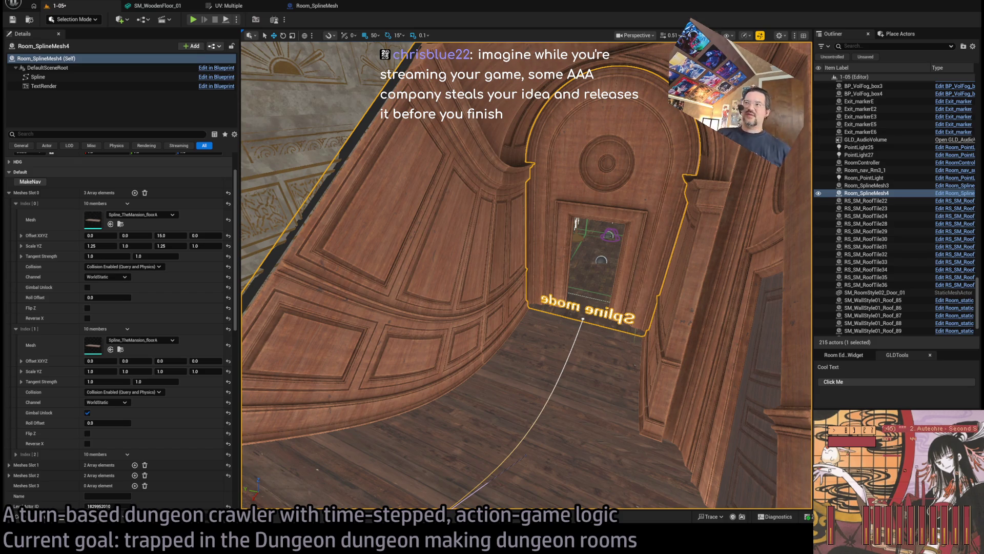
{"action": "key", "text": "w"}
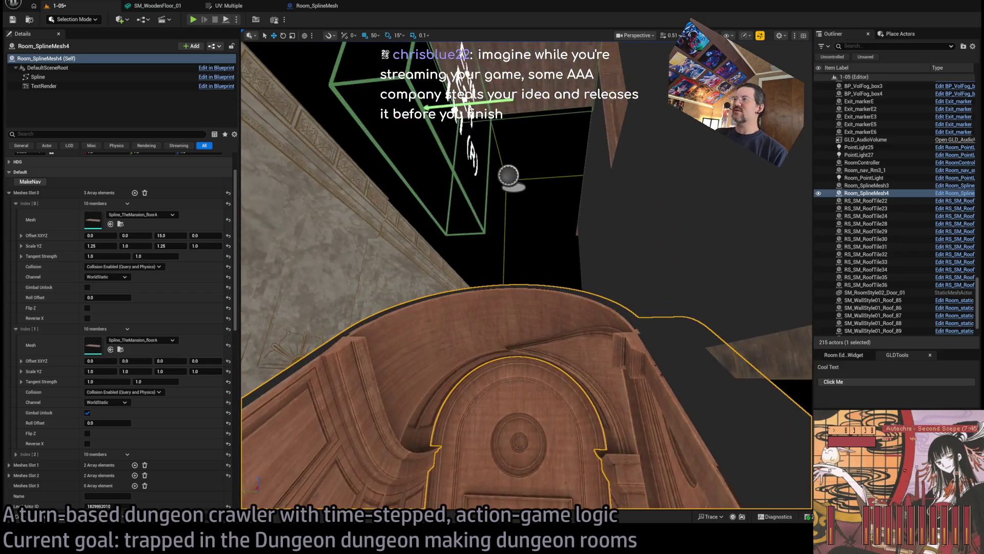
{"action": "key", "text": "w"}
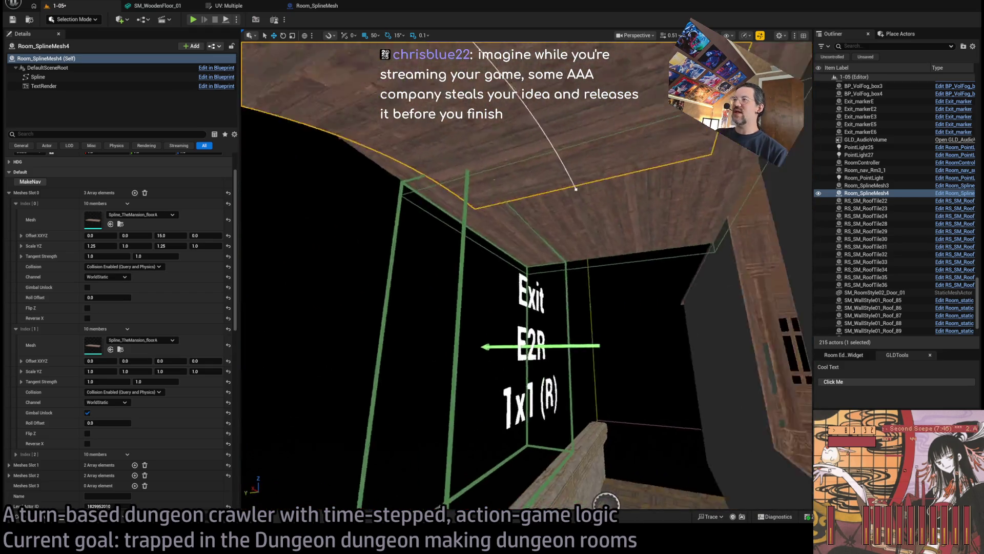
{"action": "key", "text": "w"}
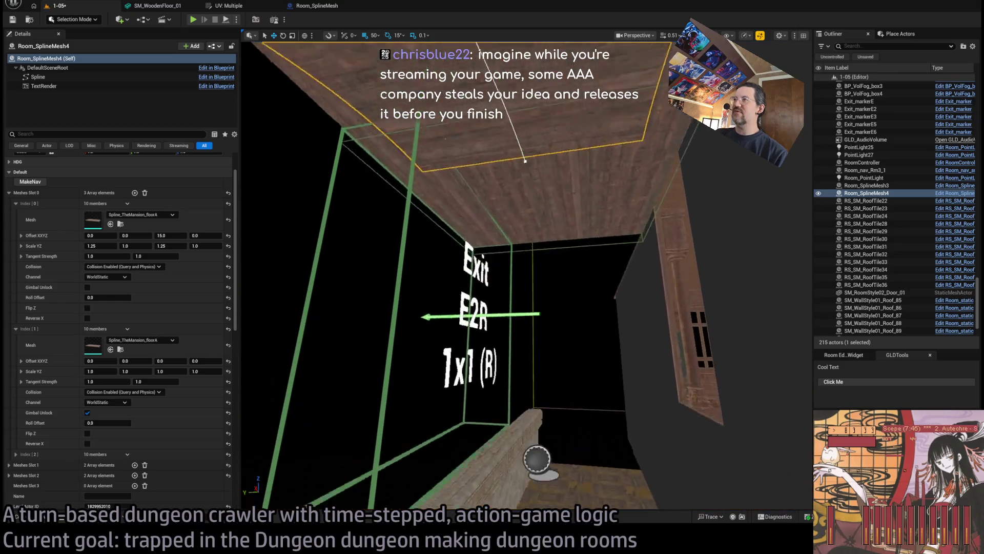
{"action": "key", "text": "w"}
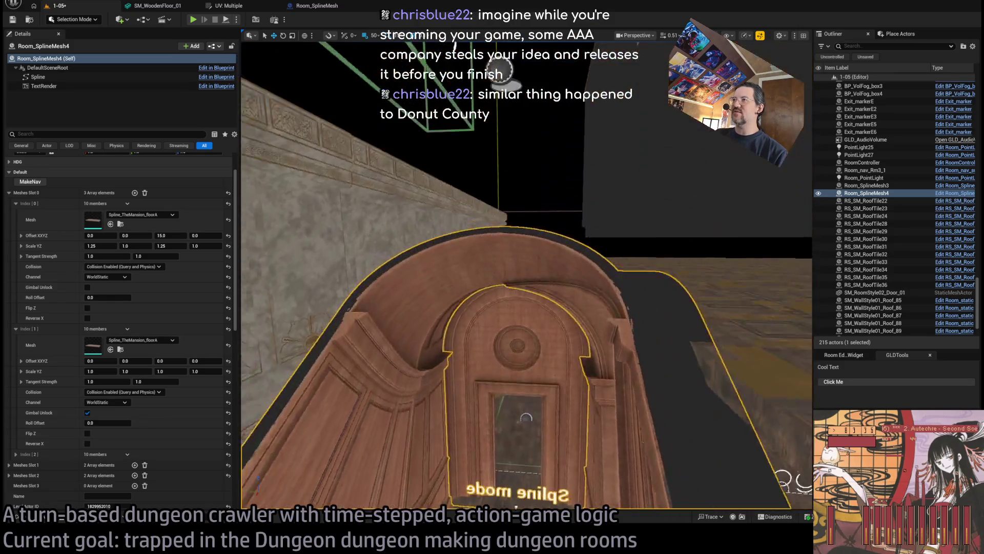
{"action": "key", "text": "f"}
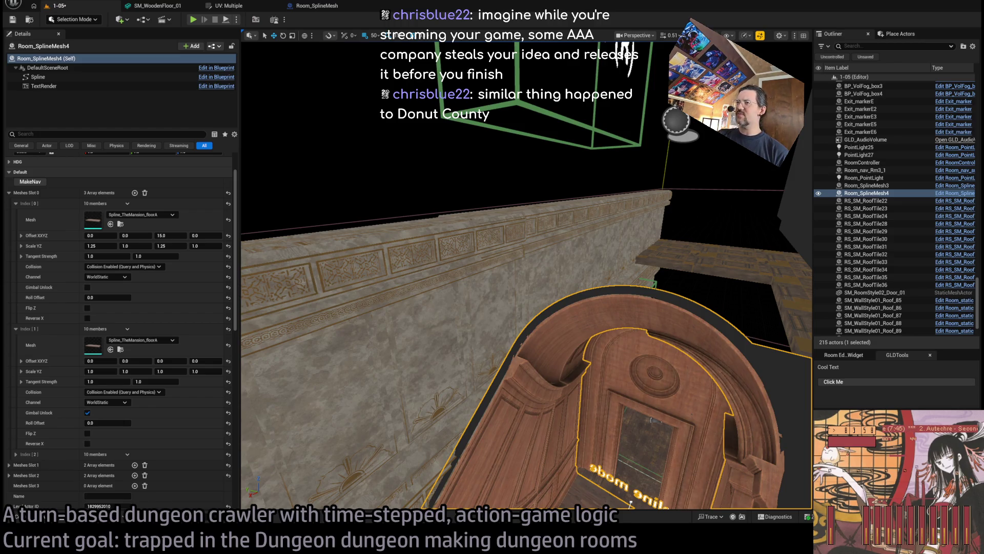
{"action": "key", "text": "alt+Tab"}
{"action": "type", "text": "2048"}
Search for 2048, open the play2048 game, close its tutorial, go back, and switch to Unreal
{"action": "key", "text": "Return"}
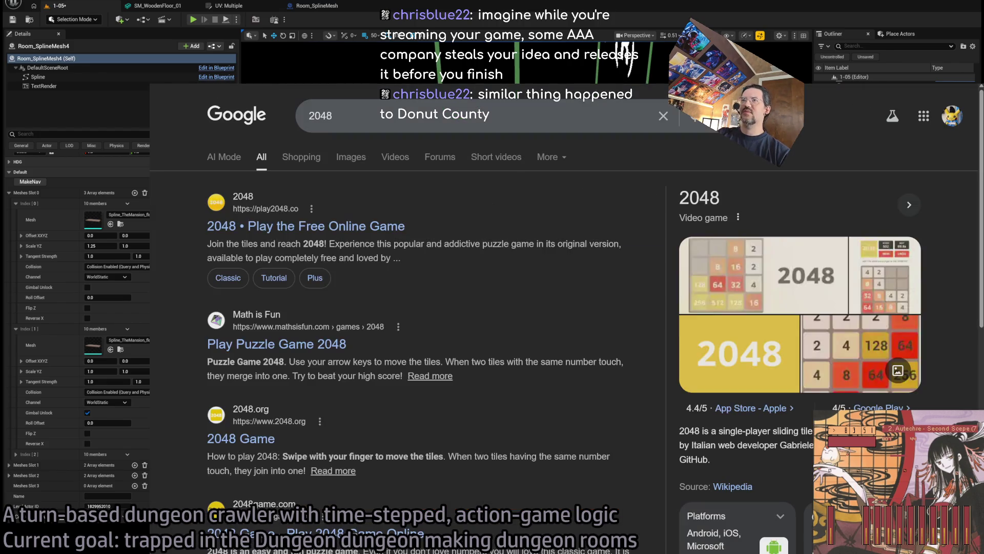
{"action": "left_click", "coordinate": [372, 226]}
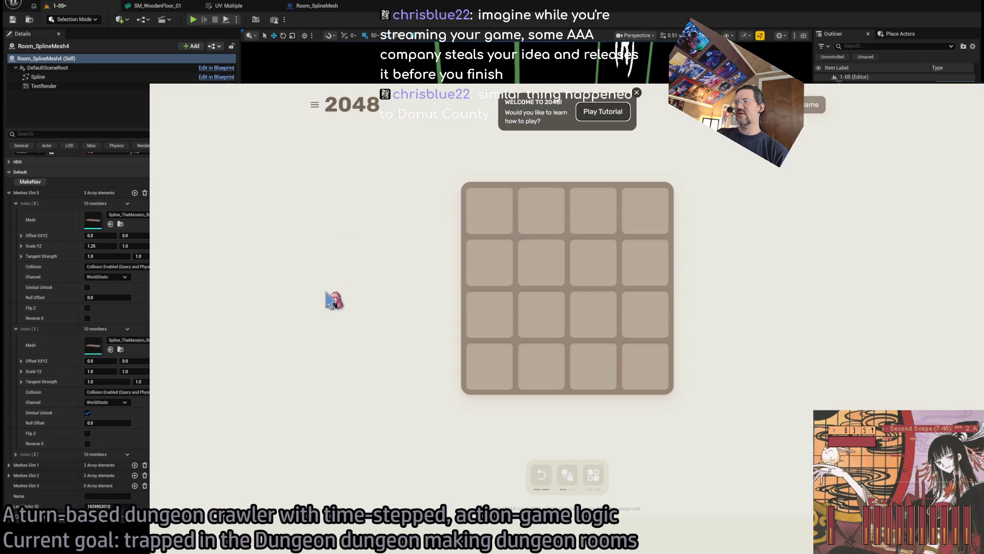
{"action": "left_click", "coordinate": [636, 92]}
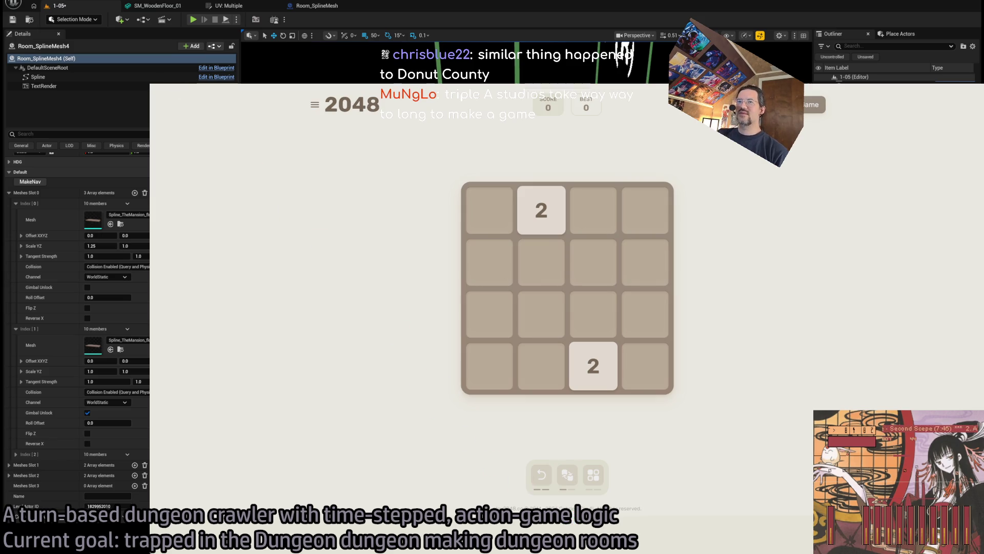
{"action": "key", "text": "alt+Left"}
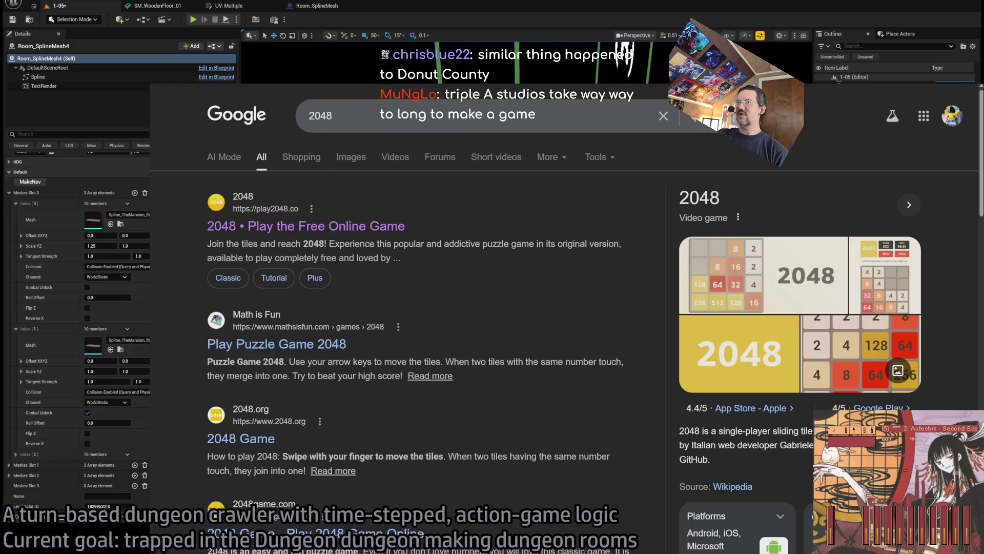
{"action": "key", "text": "alt+Tab"}
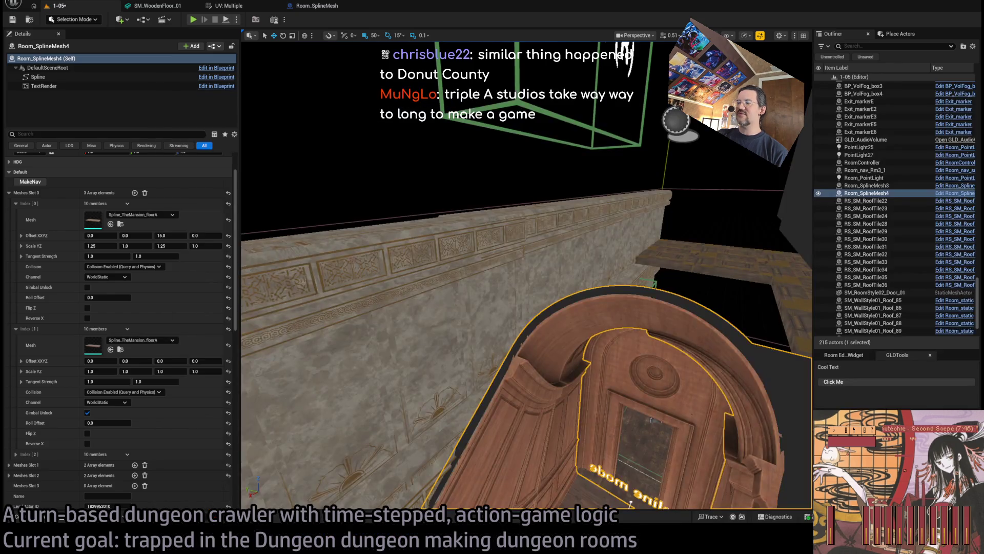
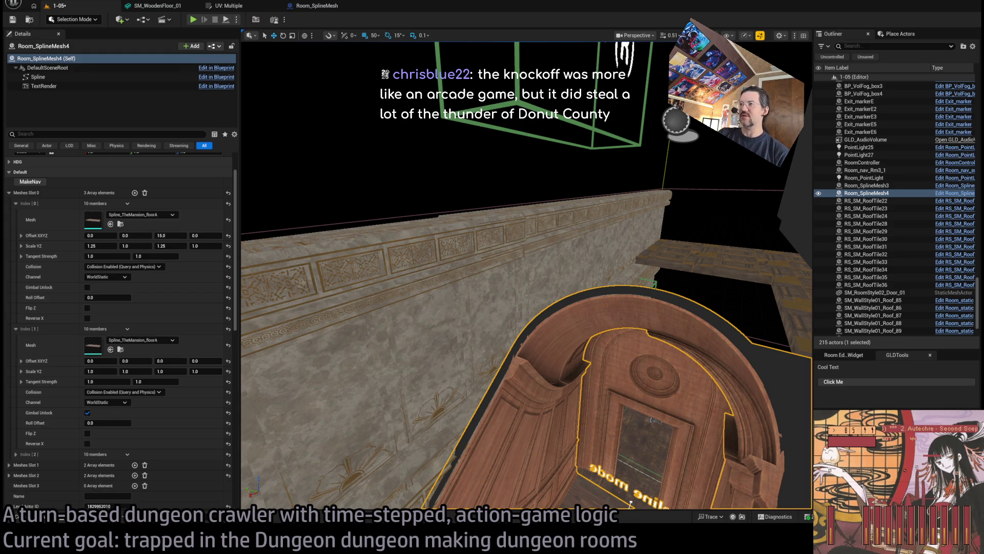
Search Google for 'neon white' and scroll down to its Steam listing
{"action": "key", "text": "alt+Tab"}
{"action": "left_click", "coordinate": [467, 264]}
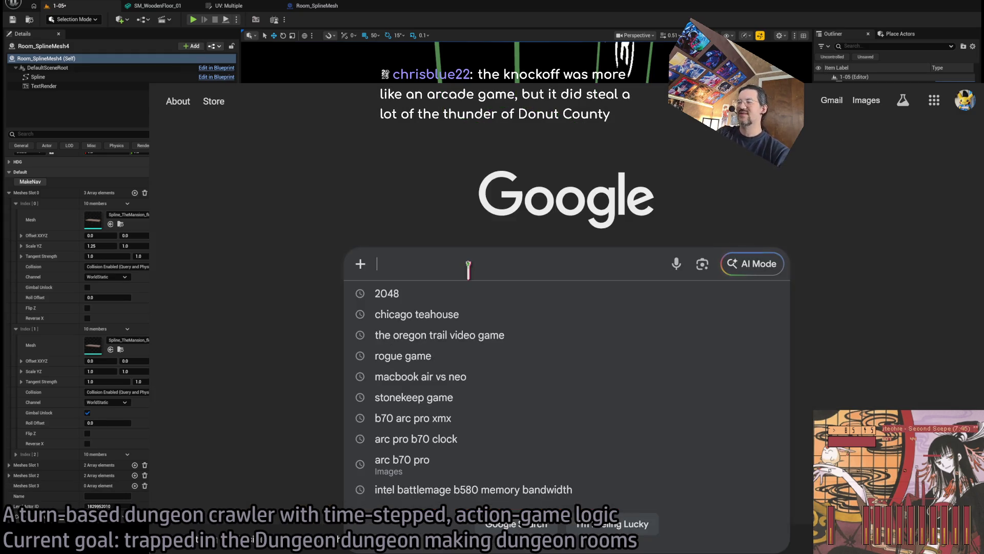
{"action": "type", "text": "neon white"}
{"action": "key", "text": "Return"}
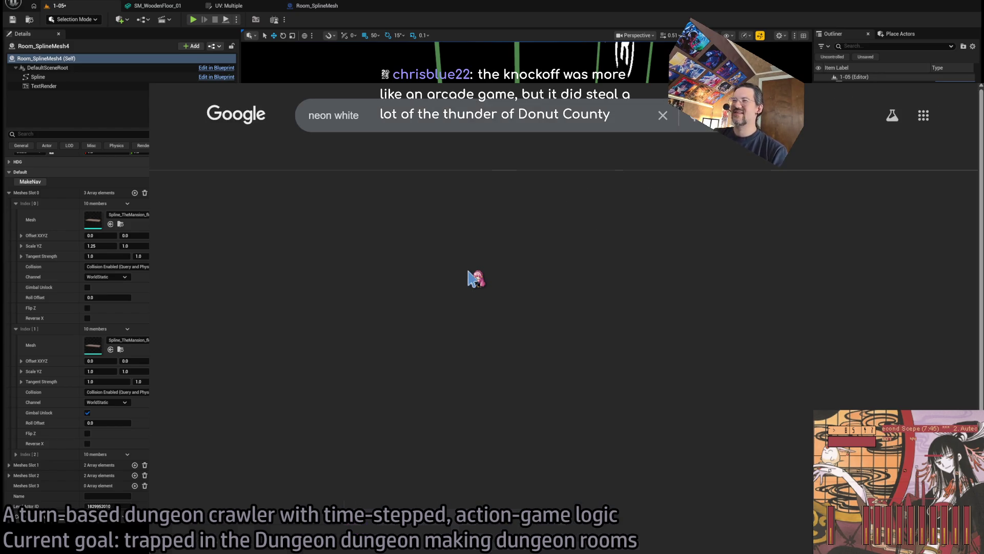
{"action": "scroll", "coordinate": [316, 240], "scroll_direction": "down", "scroll_amount": 2}
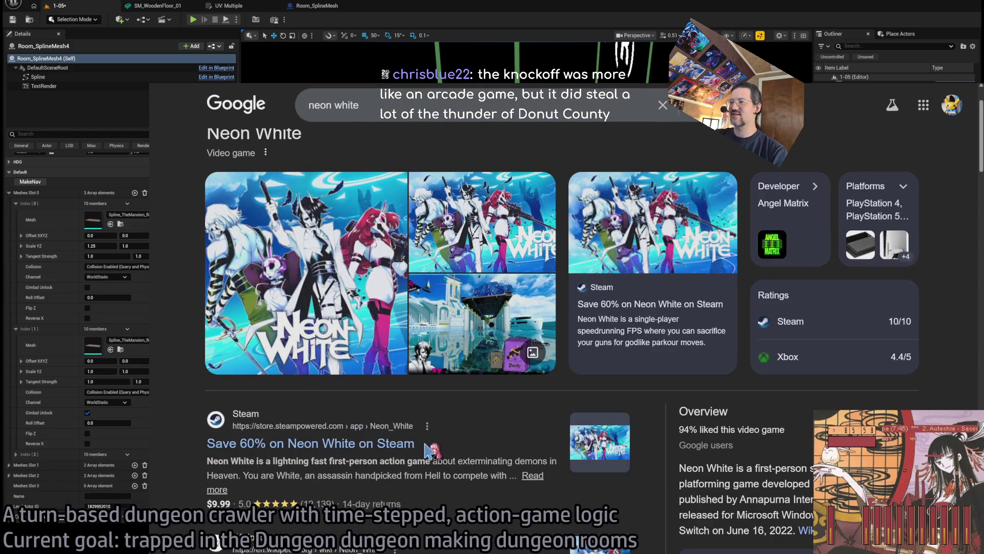
Open the Neon White Steam page, pause the autoplaying trailer and view the third screenshot
{"action": "left_click", "coordinate": [370, 445]}
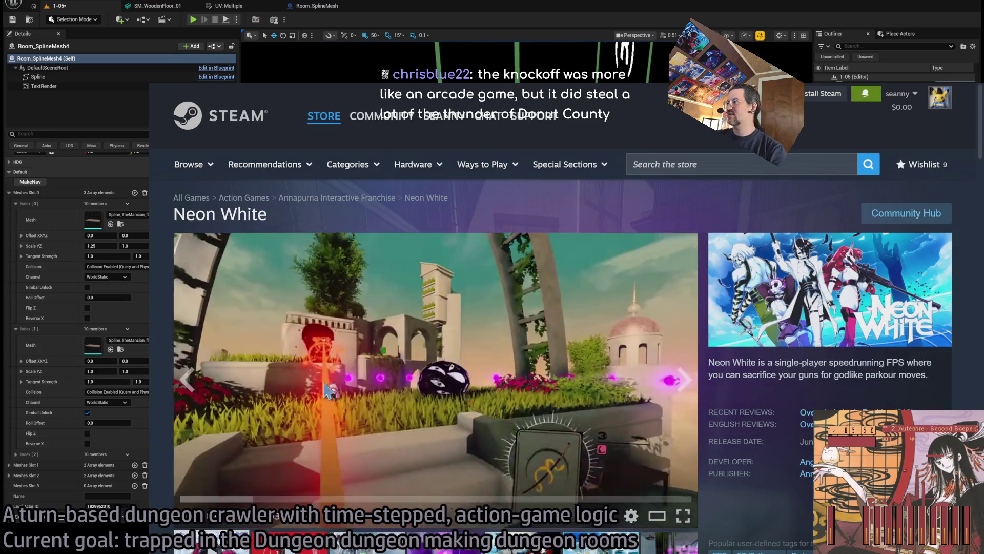
{"action": "scroll", "coordinate": [287, 384], "scroll_direction": "down", "scroll_amount": 2}
{"action": "left_click", "coordinate": [190, 382]}
{"action": "scroll", "coordinate": [635, 479], "scroll_direction": "up", "scroll_amount": 1}
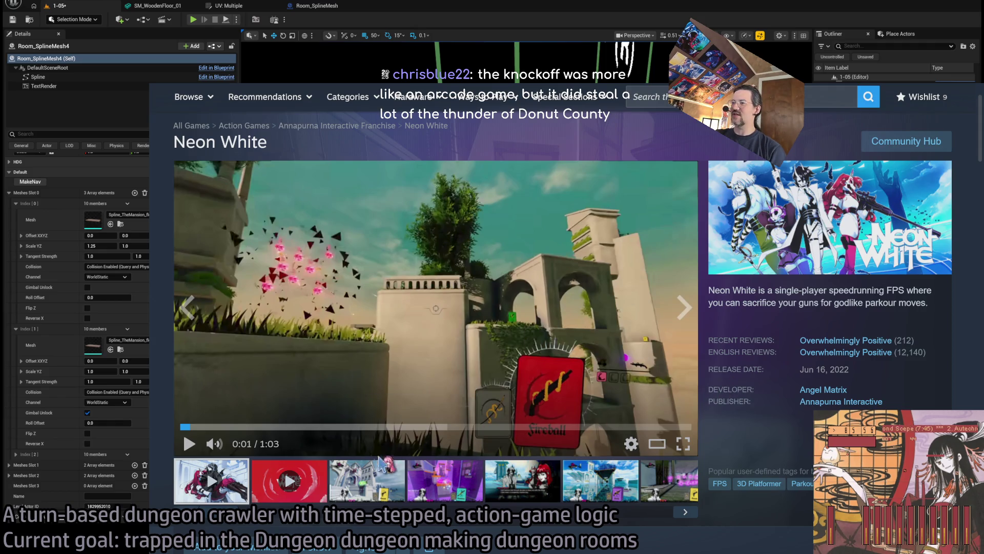
{"action": "left_click", "coordinate": [387, 477]}
{"action": "scroll", "coordinate": [477, 489], "scroll_direction": "down", "scroll_amount": 3}
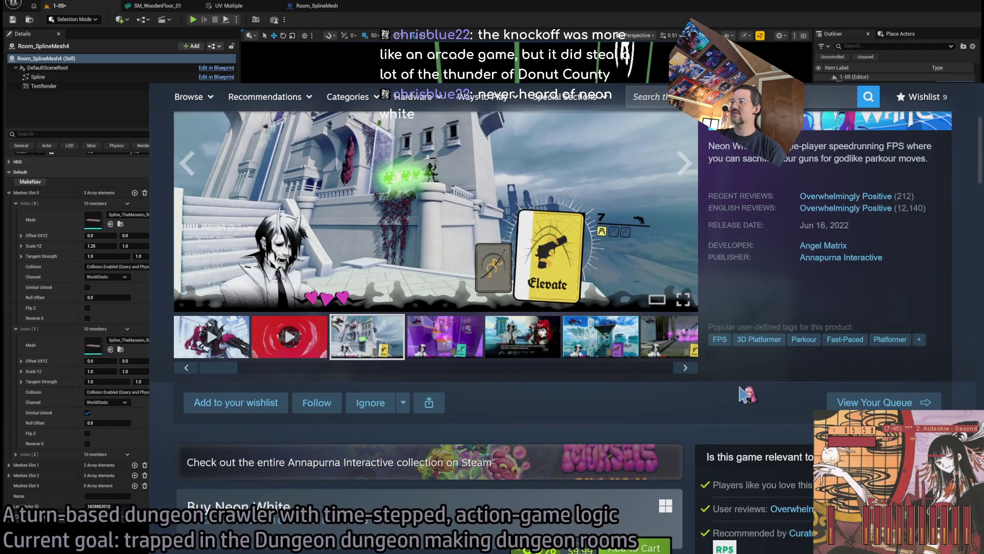
{"action": "scroll", "coordinate": [754, 415], "scroll_direction": "up", "scroll_amount": 3}
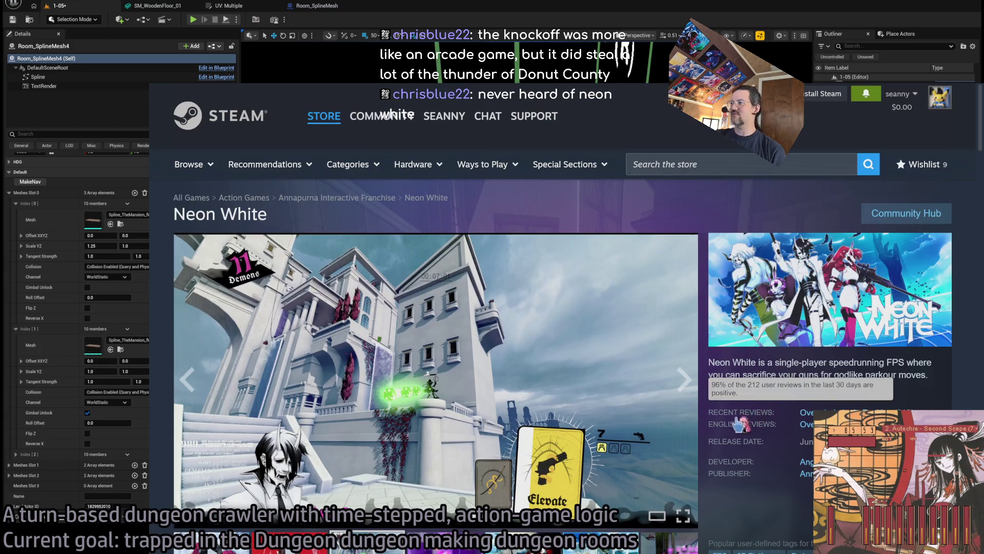
{"action": "scroll", "coordinate": [749, 344], "scroll_direction": "down", "scroll_amount": 1}
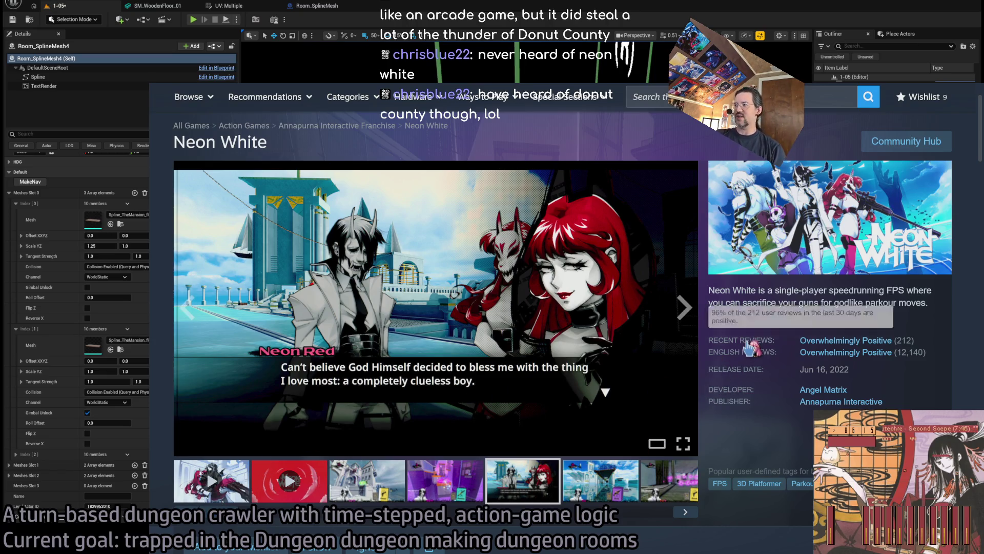
Jump to the Neon White customer reviews and play the first trailer
{"action": "mouse_move", "coordinate": [685, 307]}
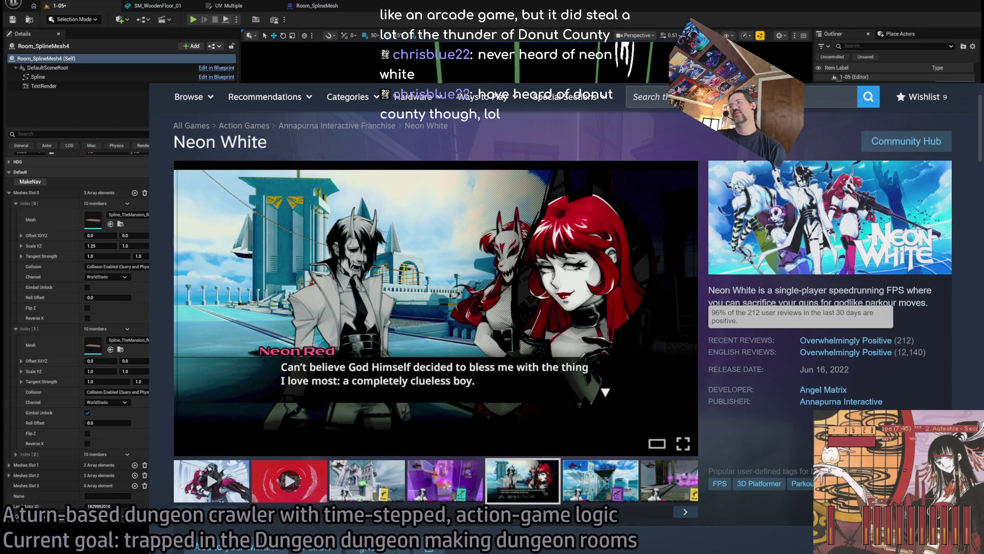
{"action": "left_click", "coordinate": [756, 344]}
{"action": "scroll", "coordinate": [643, 267], "scroll_direction": "up", "scroll_amount": 20}
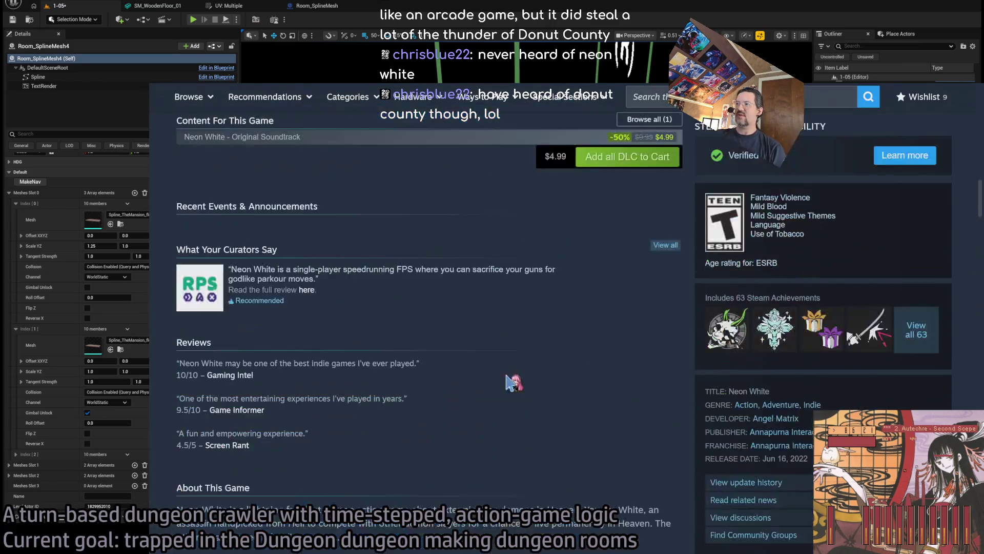
{"action": "scroll", "coordinate": [693, 394], "scroll_direction": "down", "scroll_amount": 1}
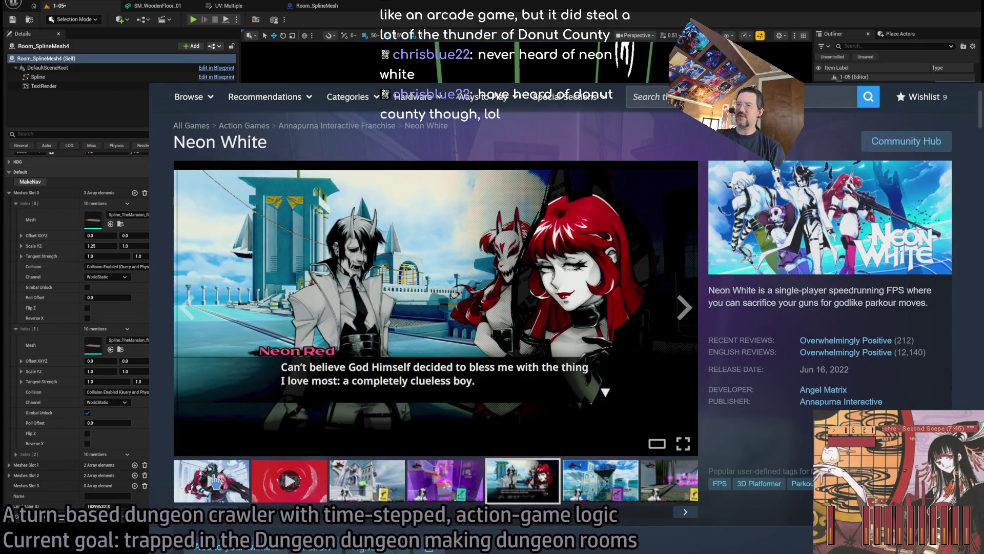
{"action": "left_click", "coordinate": [220, 480]}
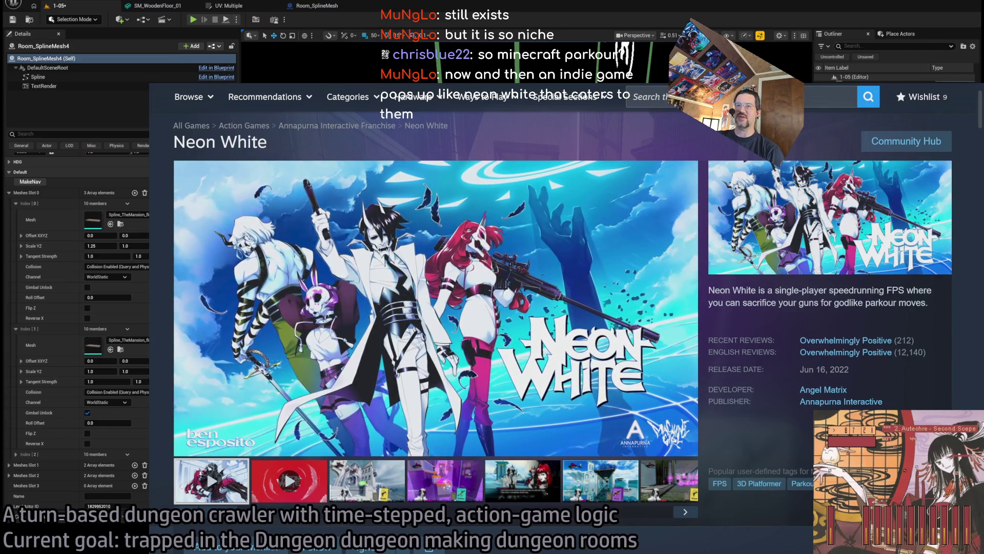
{"action": "left_click", "coordinate": [646, 97]}
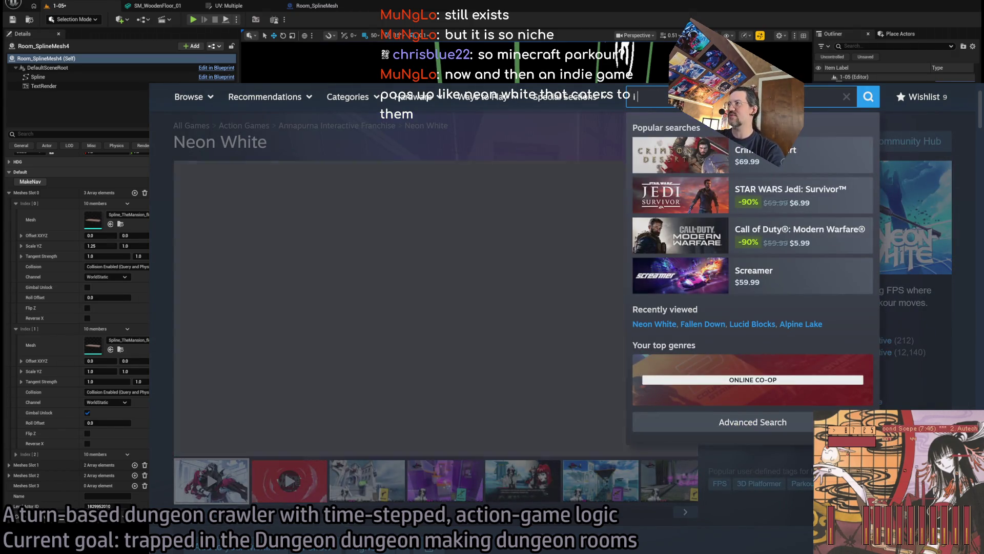
Search the store for 'i am you' and open the I Am Your Beast page
{"action": "type", "text": "i am you"}
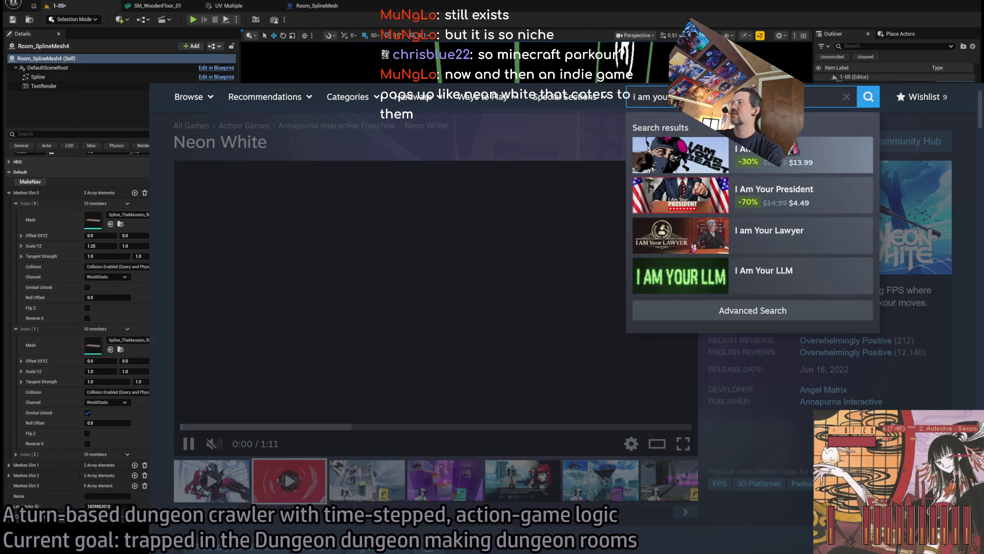
{"action": "left_click", "coordinate": [799, 154]}
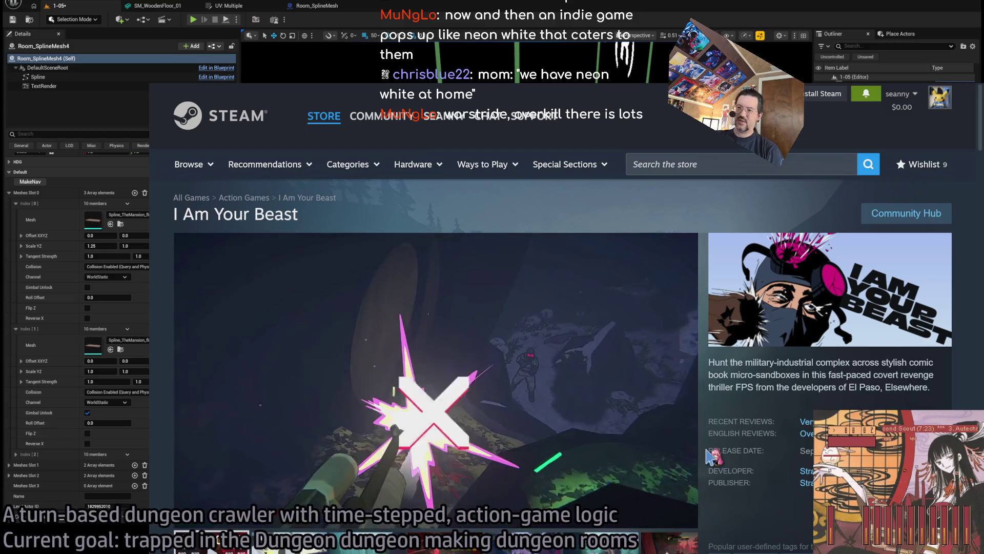
{"action": "mouse_move", "coordinate": [728, 439]}
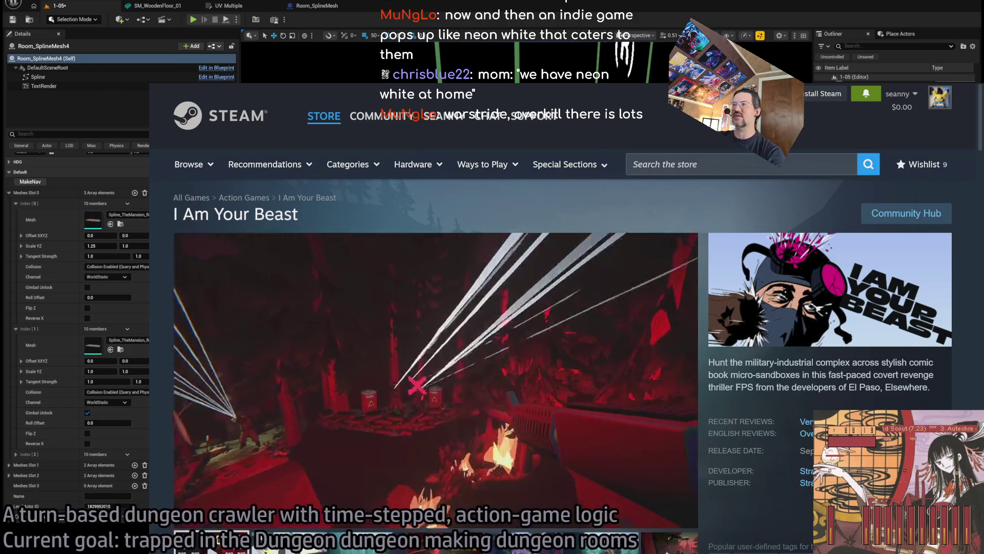
Search 'warstride', open Warstride Challenges and skip ahead in its trailer
{"action": "left_click", "coordinate": [717, 164]}
{"action": "type", "text": "warstride"}
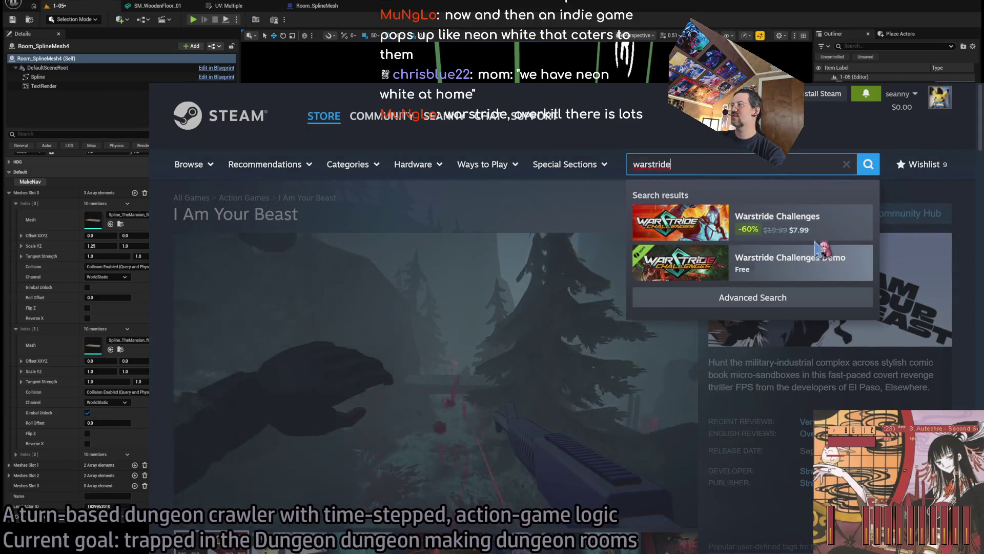
{"action": "left_click", "coordinate": [681, 222]}
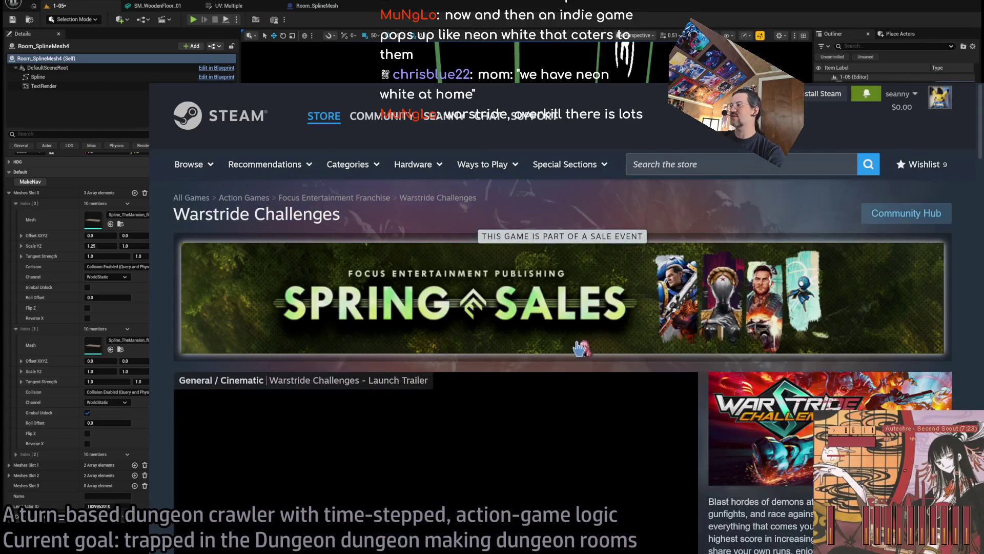
{"action": "scroll", "coordinate": [848, 313], "scroll_direction": "down", "scroll_amount": 5}
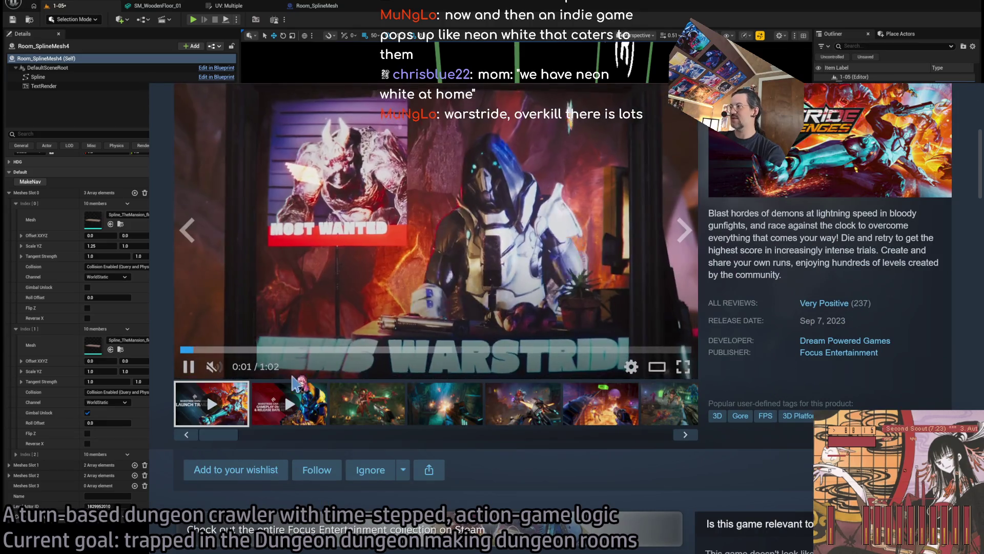
{"action": "scroll", "coordinate": [708, 369], "scroll_direction": "up", "scroll_amount": 4}
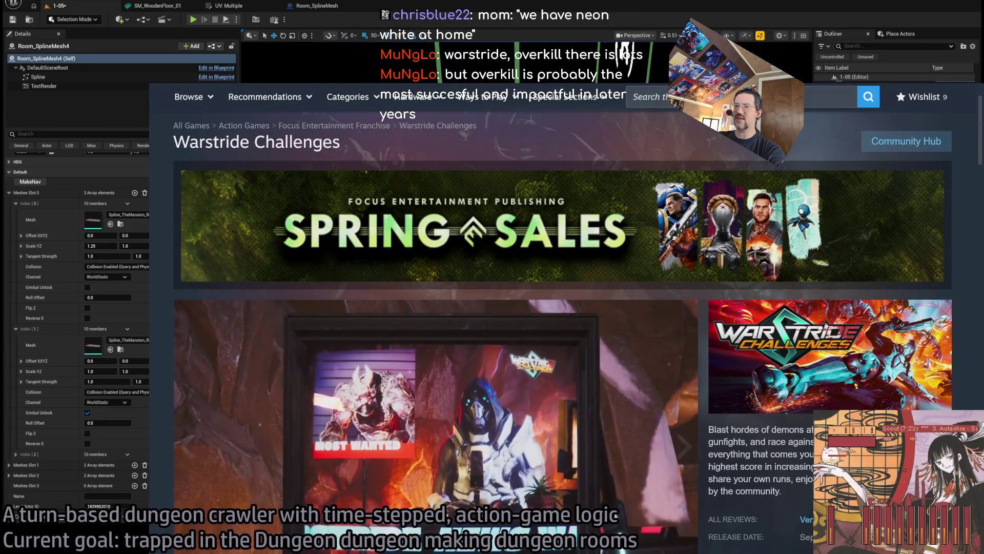
{"action": "scroll", "coordinate": [562, 328], "scroll_direction": "down", "scroll_amount": 2}
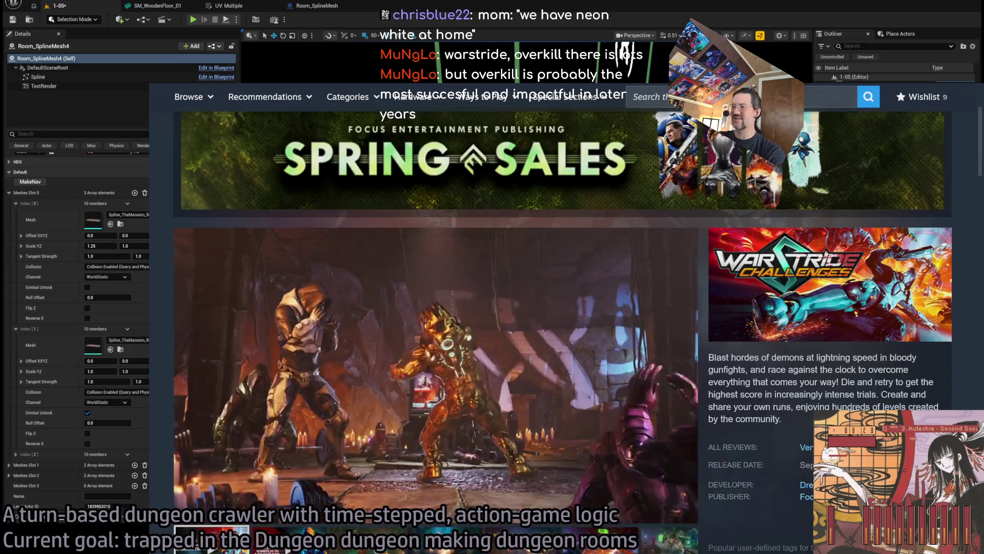
{"action": "left_click", "coordinate": [331, 494]}
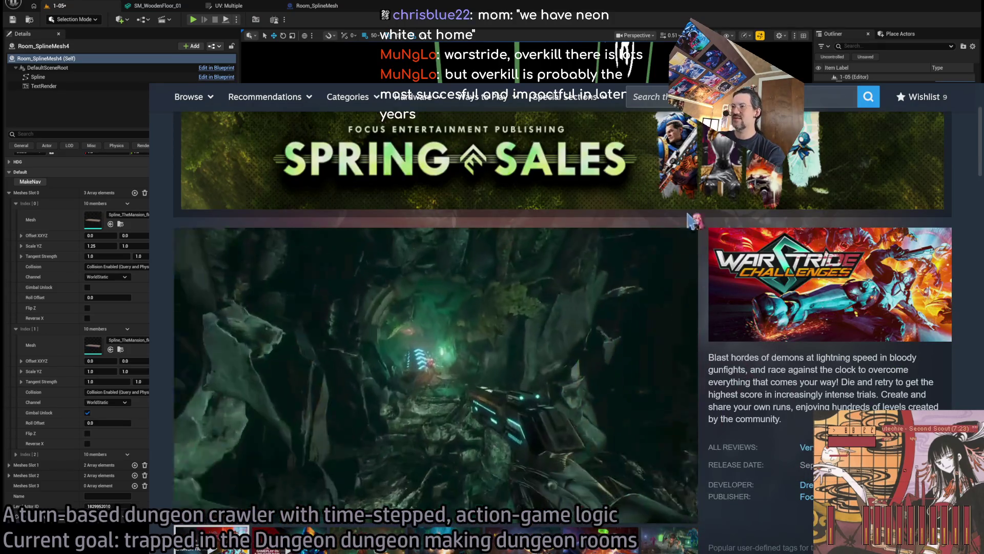
Search 'overkill' repeatedly, opening the OverKill, Turbo Overkill and OVERKILL store pages
{"action": "left_click", "coordinate": [647, 96]}
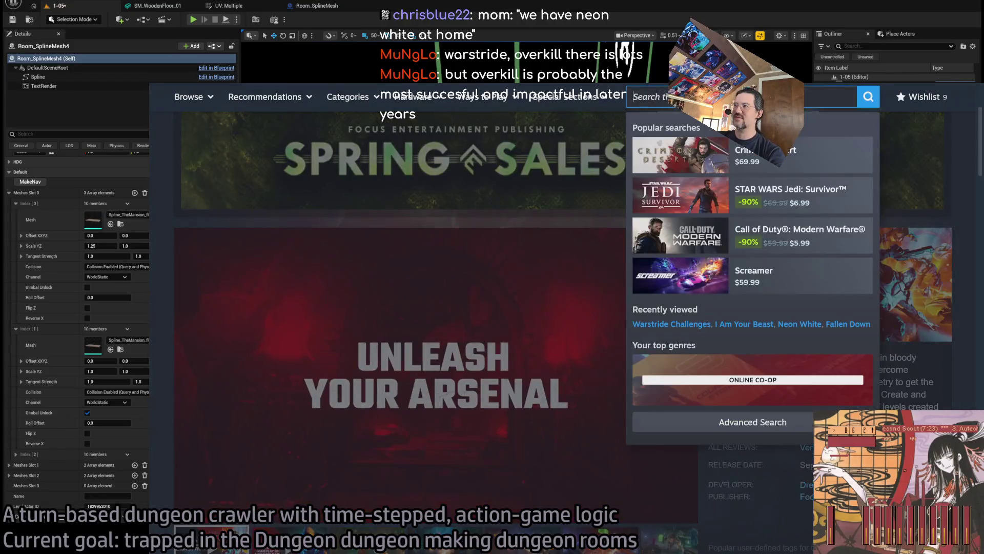
{"action": "type", "text": "overkill"}
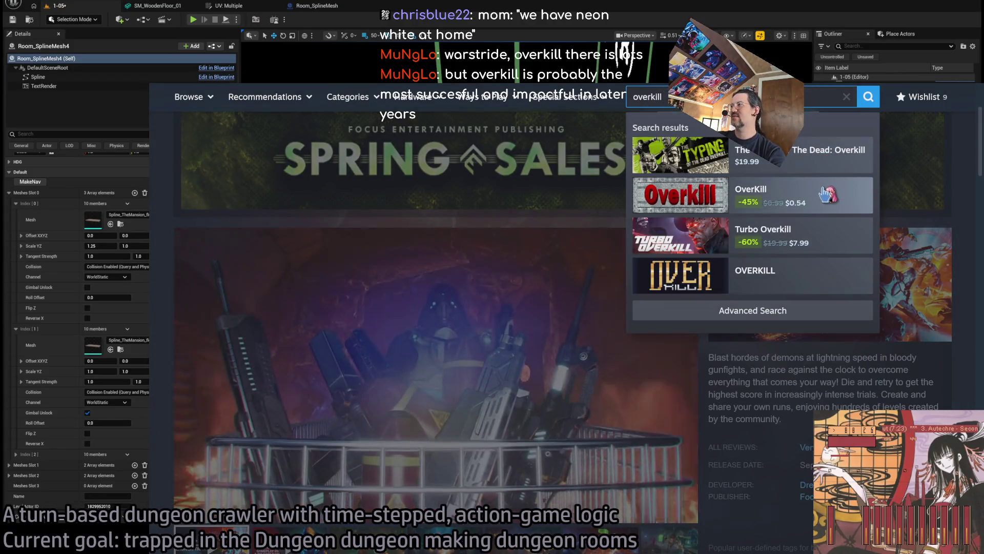
{"action": "left_click", "coordinate": [806, 205]}
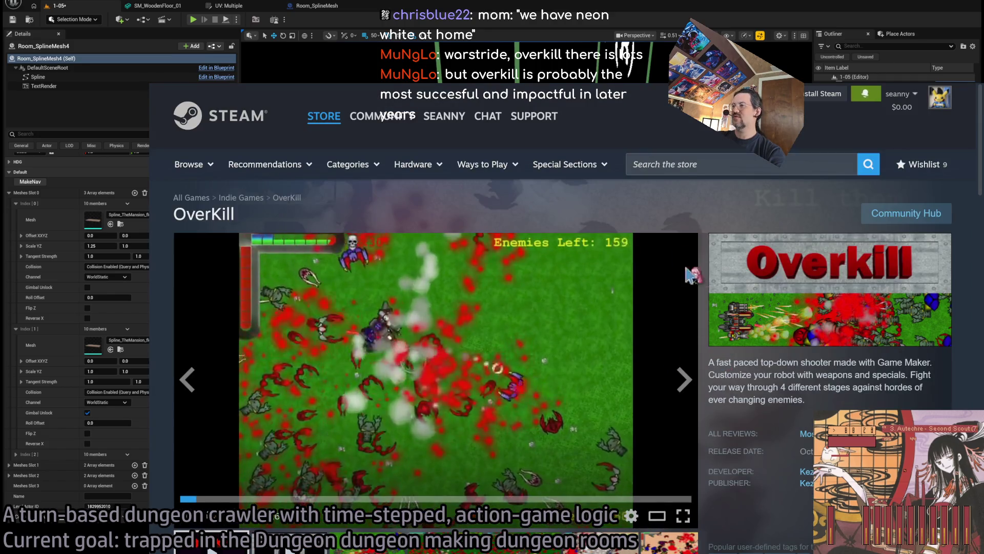
{"action": "type", "text": "overkill"}
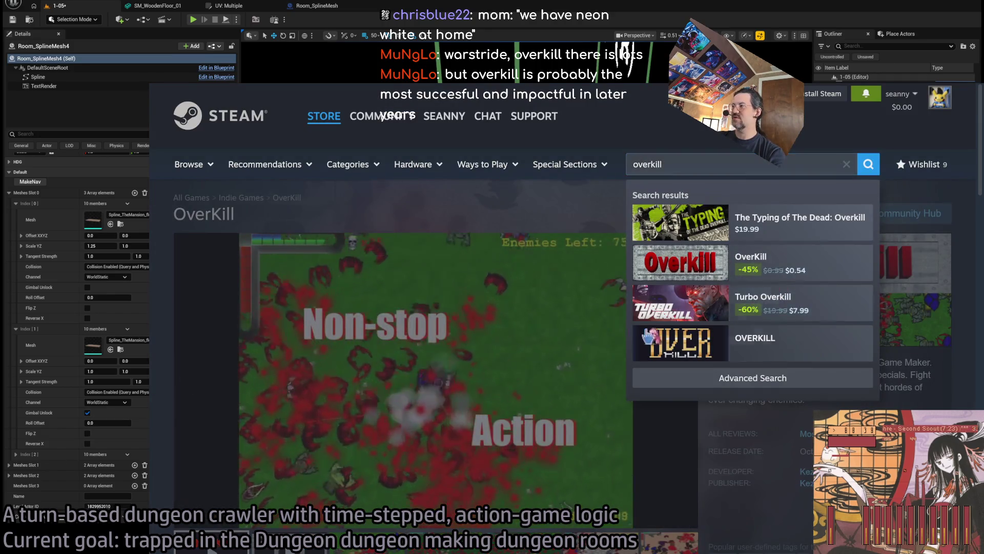
{"action": "left_click", "coordinate": [794, 300]}
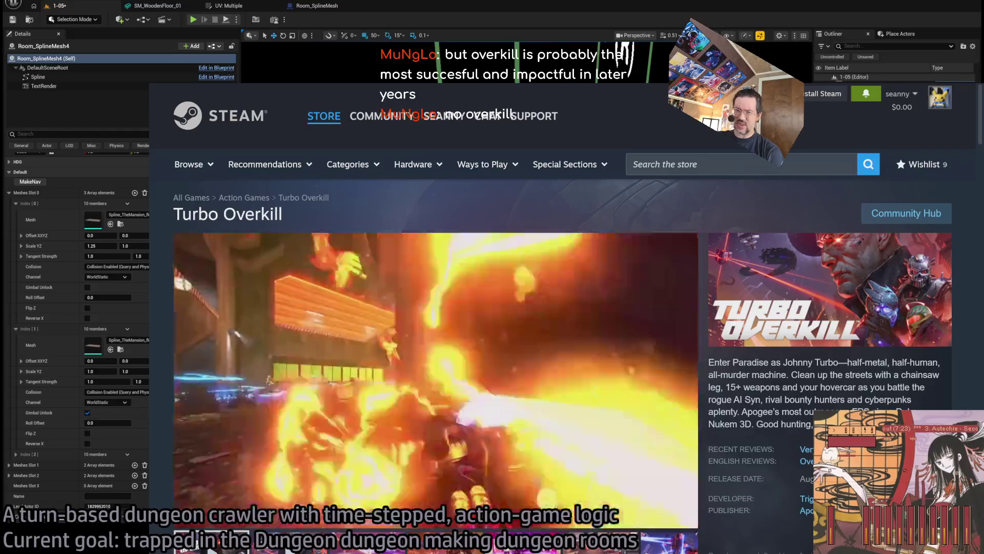
{"action": "left_click", "coordinate": [757, 165]}
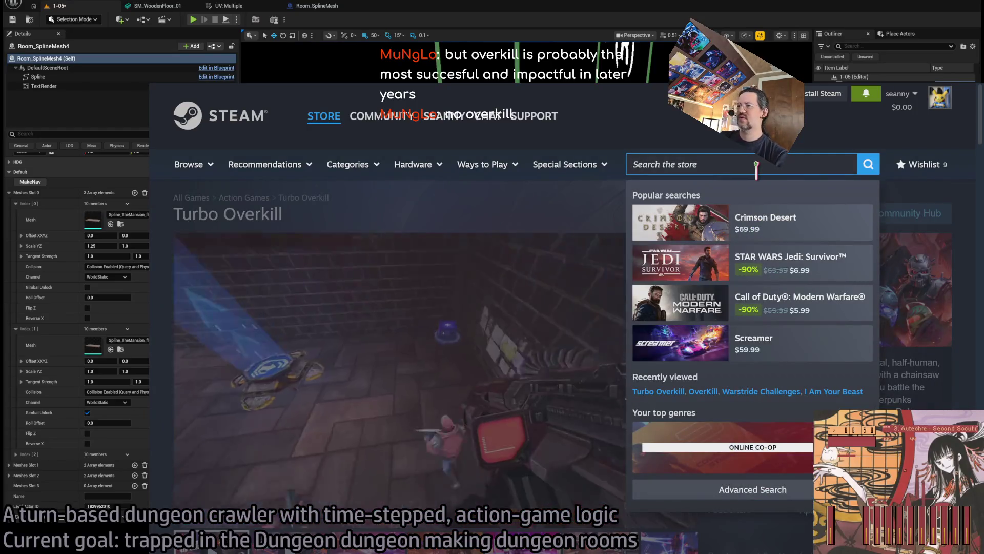
{"action": "type", "text": "overkill"}
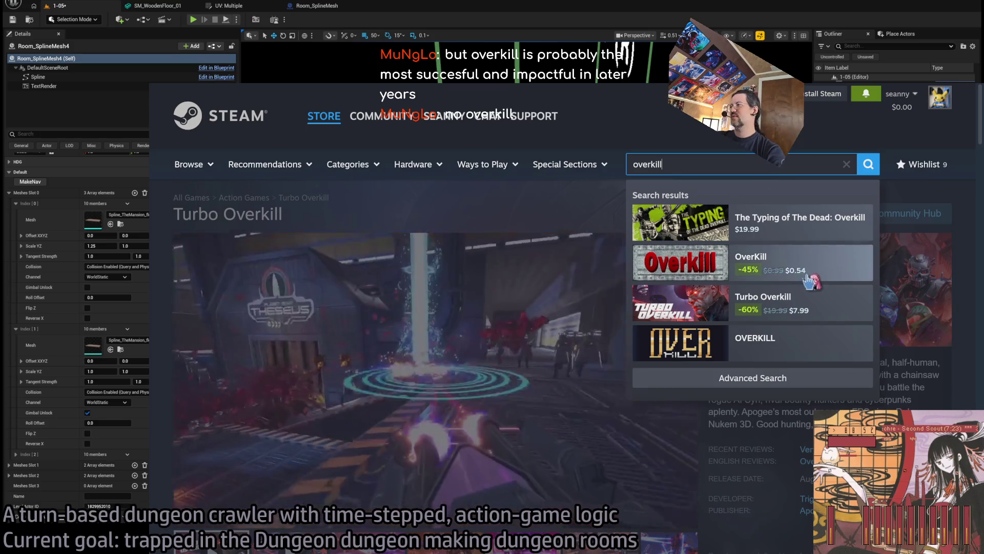
{"action": "left_click", "coordinate": [812, 348]}
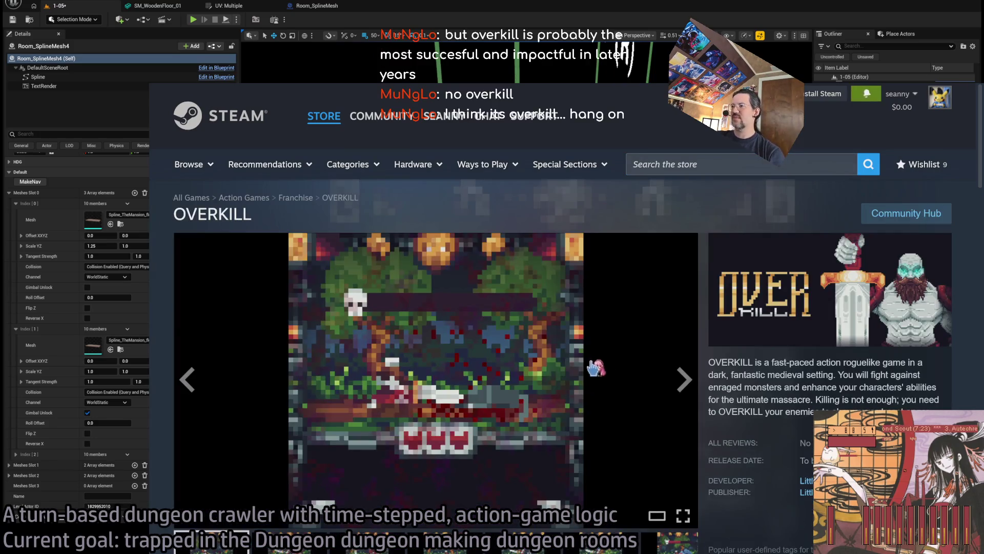
Replace the store search text with 'ghostrunner' to list the Ghostrunner titles
{"action": "left_click", "coordinate": [740, 164]}
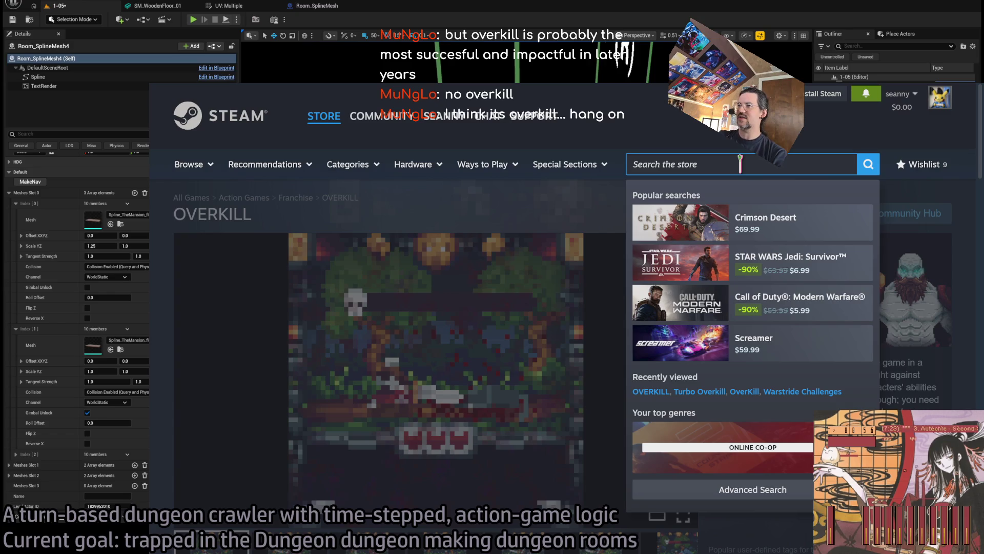
{"action": "type", "text": "overkill"}
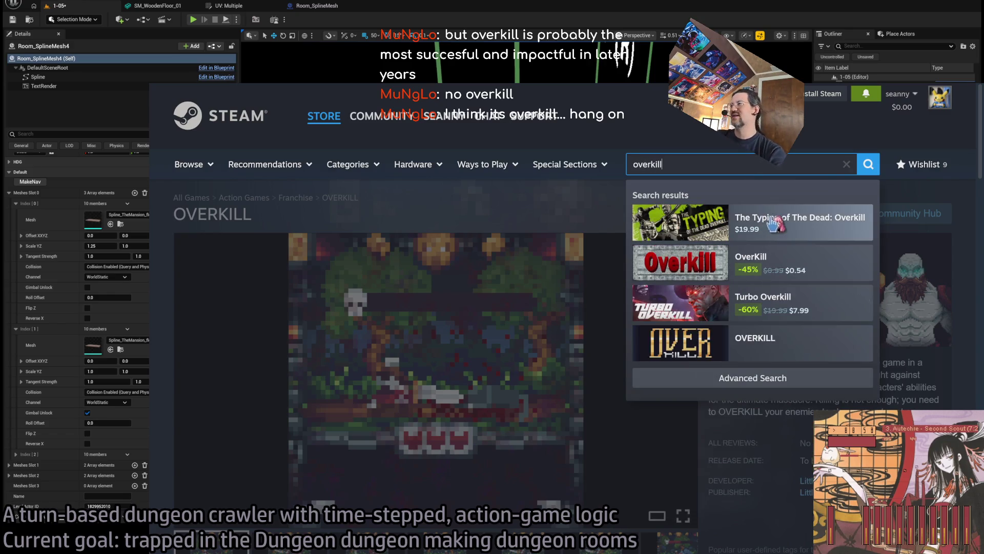
{"action": "left_click", "coordinate": [564, 275]}
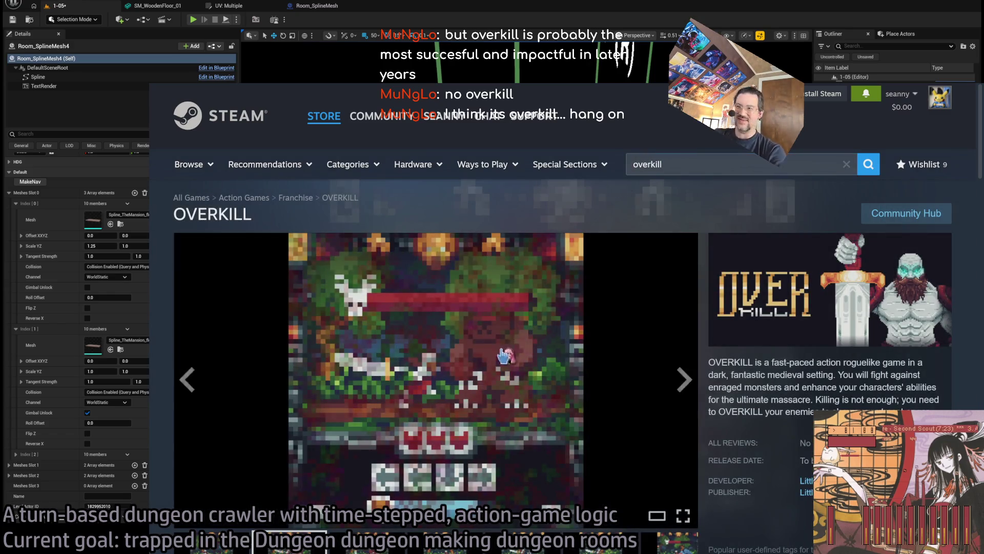
{"action": "scroll", "coordinate": [504, 355], "scroll_direction": "down", "scroll_amount": 3}
{"action": "scroll", "coordinate": [503, 355], "scroll_direction": "up", "scroll_amount": 3}
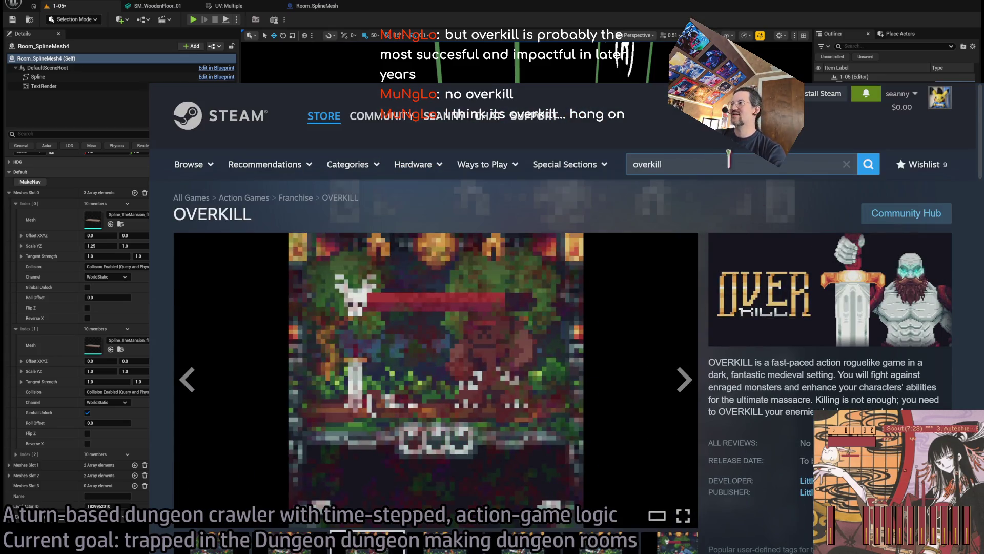
{"action": "left_click", "coordinate": [690, 160]}
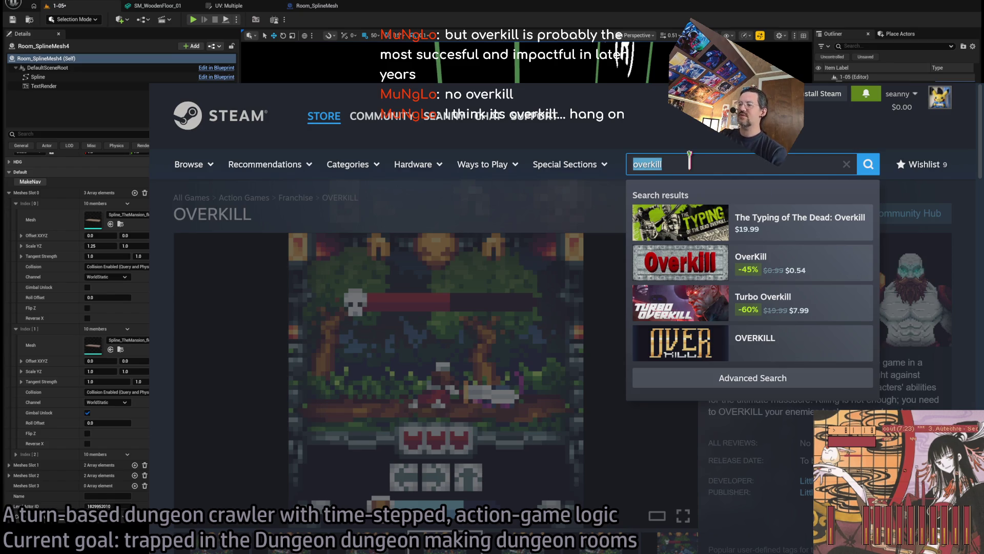
{"action": "type", "text": "ghostrunner"}
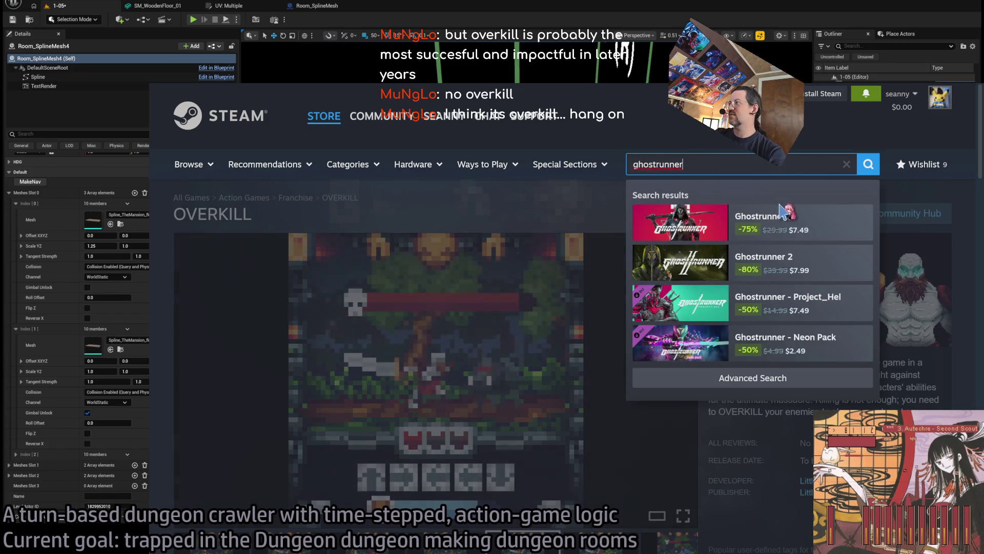
Open the Ghostrunner page, play its trailer from 0:13, then pause it
{"action": "left_click", "coordinate": [783, 213]}
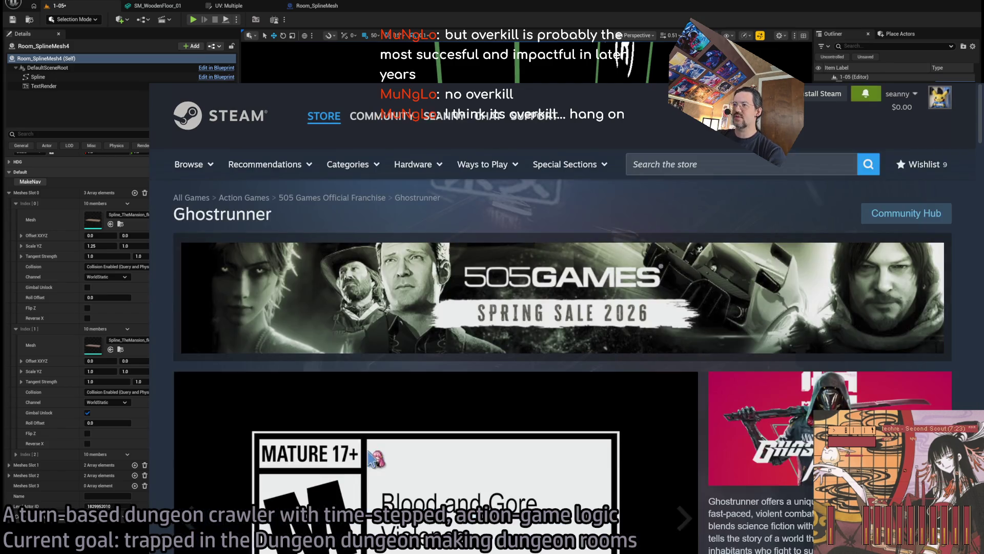
{"action": "scroll", "coordinate": [372, 458], "scroll_direction": "down", "scroll_amount": 4}
{"action": "left_click", "coordinate": [365, 473]}
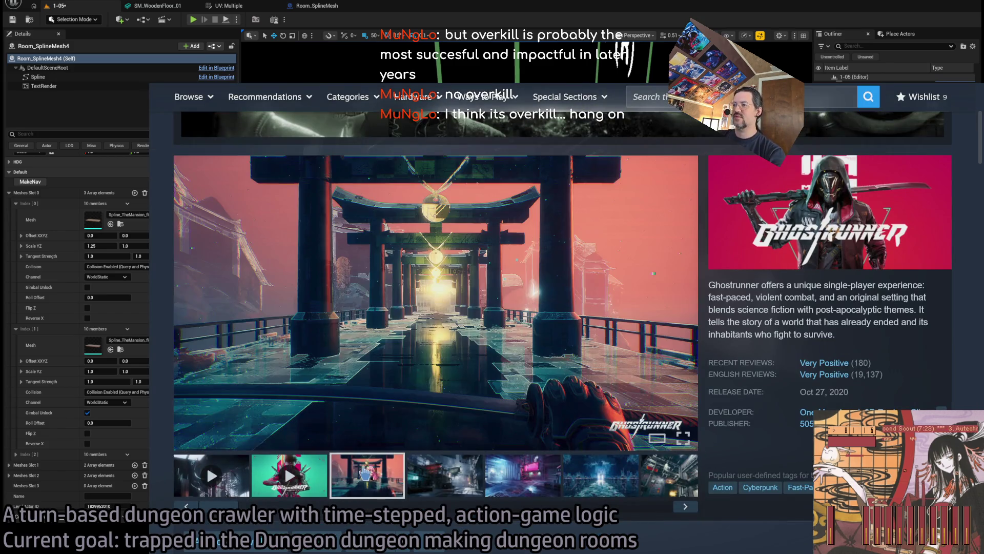
{"action": "left_click", "coordinate": [268, 490]}
{"action": "left_click", "coordinate": [234, 421]}
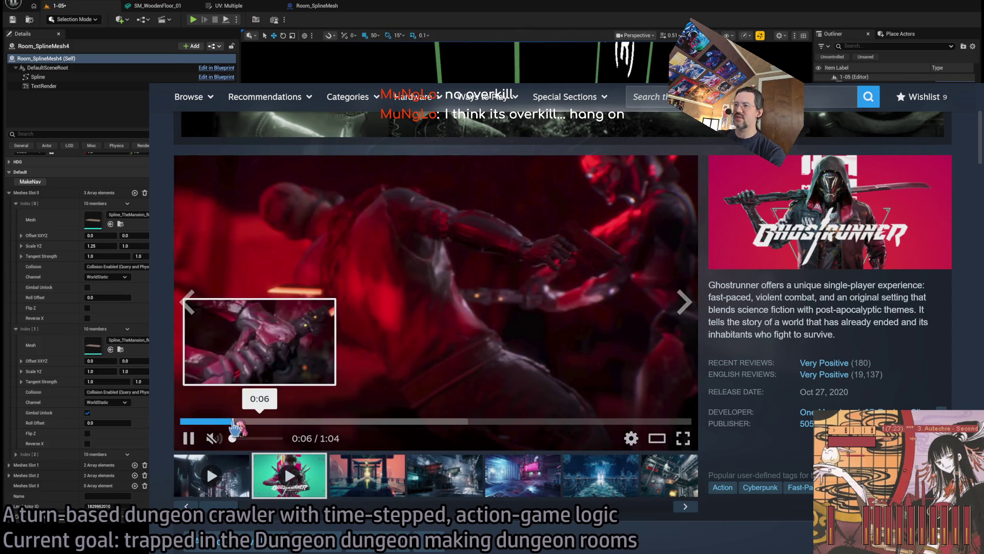
{"action": "left_click", "coordinate": [296, 422]}
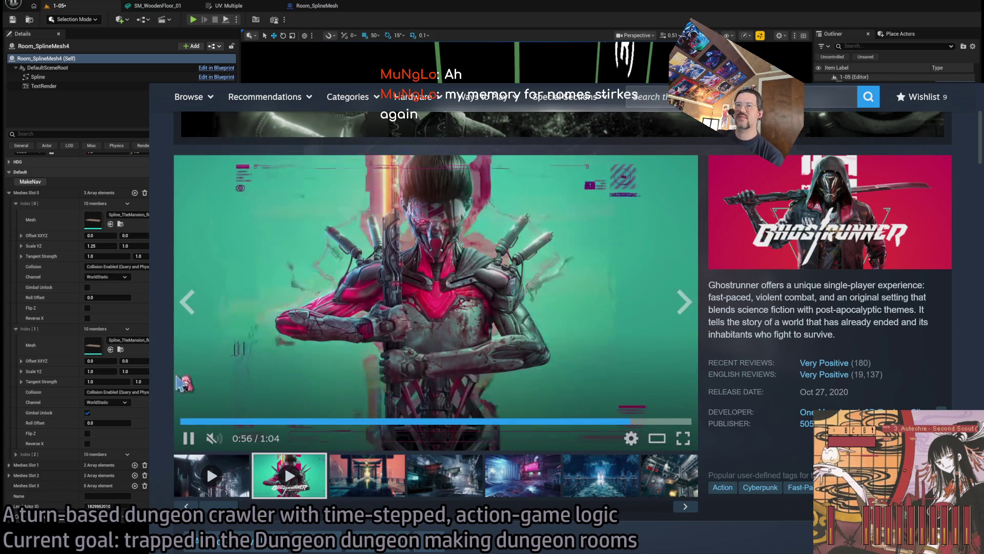
{"action": "left_click", "coordinate": [453, 264]}
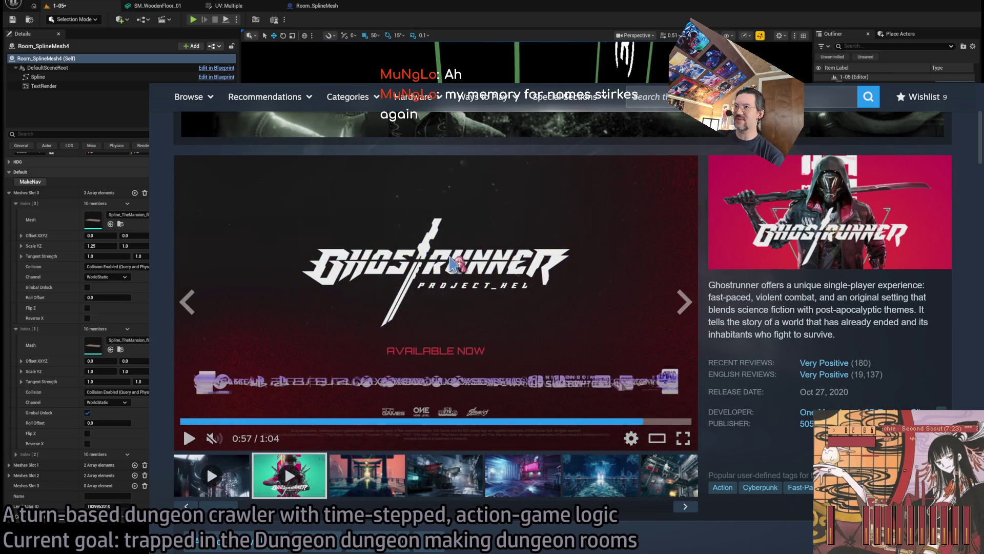
Highlight part of the description and search the store for 'ultrakill'
{"action": "left_click_drag", "start_coordinate": [784, 334], "coordinate": [782, 320]}
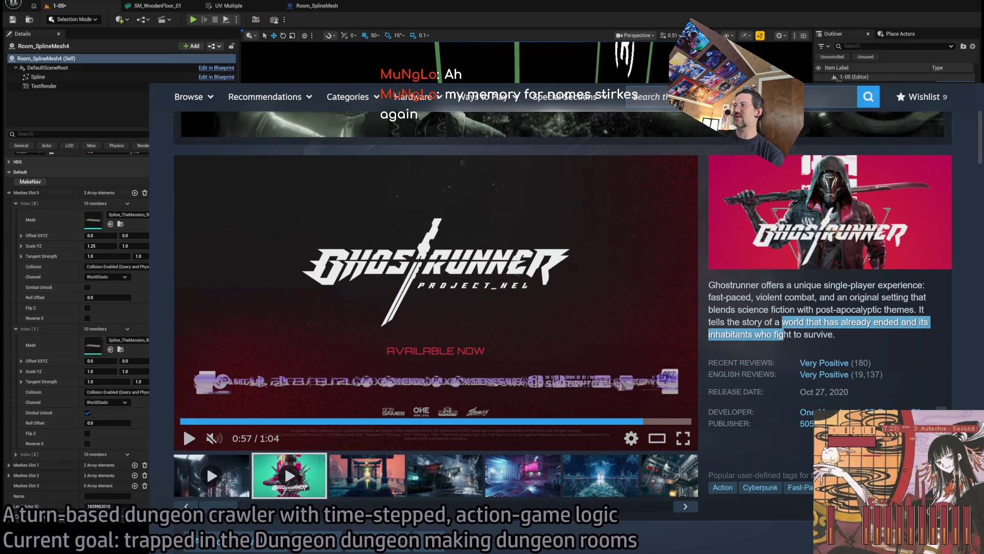
{"action": "left_click", "coordinate": [647, 96]}
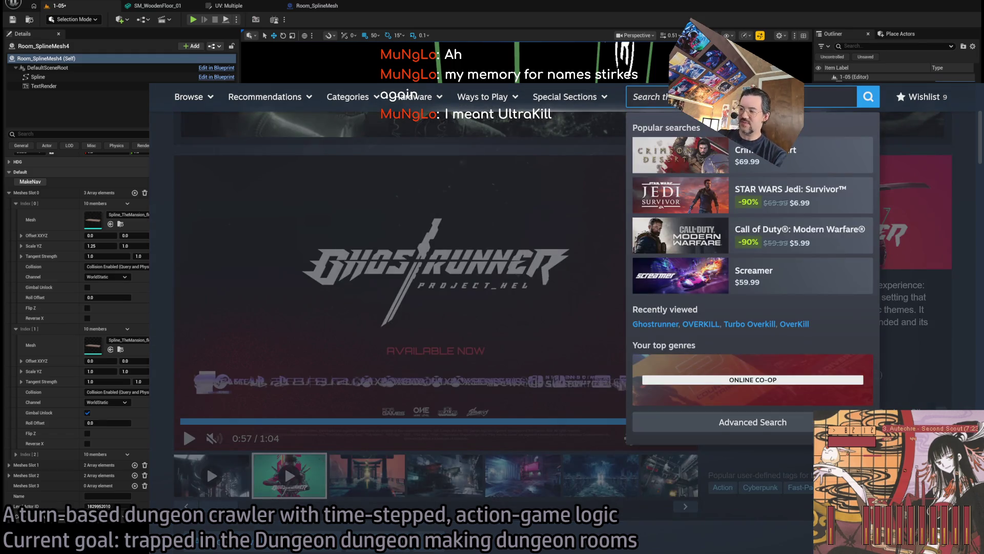
{"action": "type", "text": "ultrakill"}
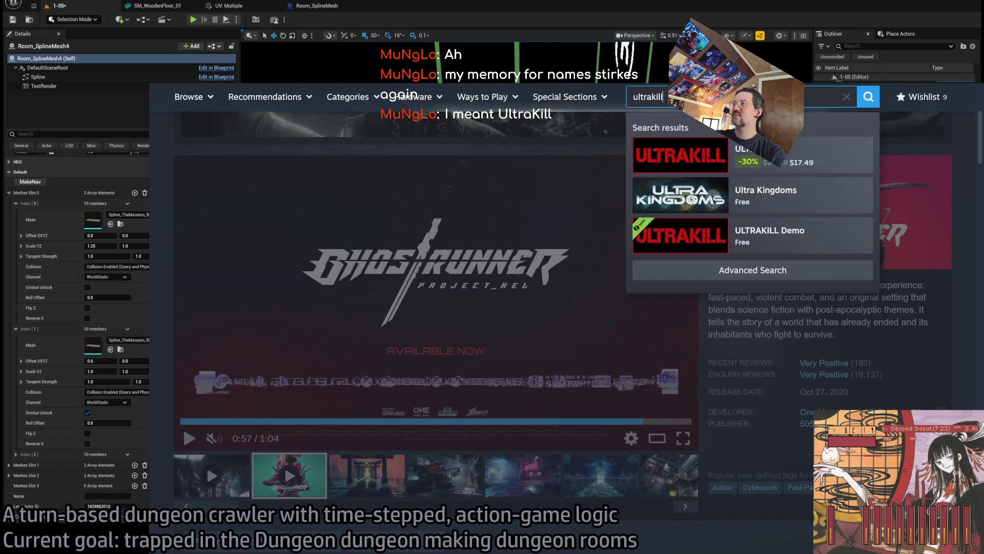
Open the ULTRAKILL store page and briefly highlight its release date and review count
{"action": "left_click", "coordinate": [831, 155]}
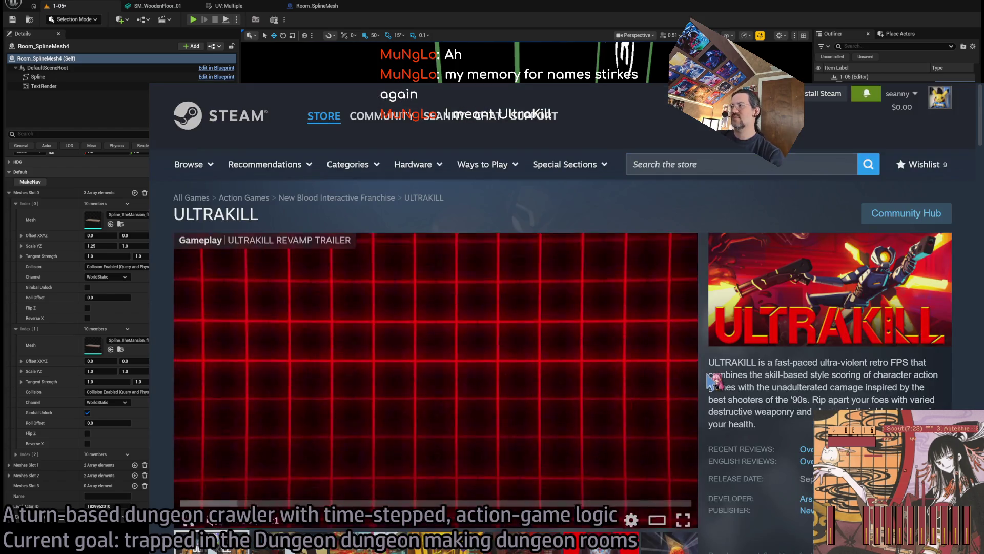
{"action": "scroll", "coordinate": [712, 379], "scroll_direction": "down", "scroll_amount": 1}
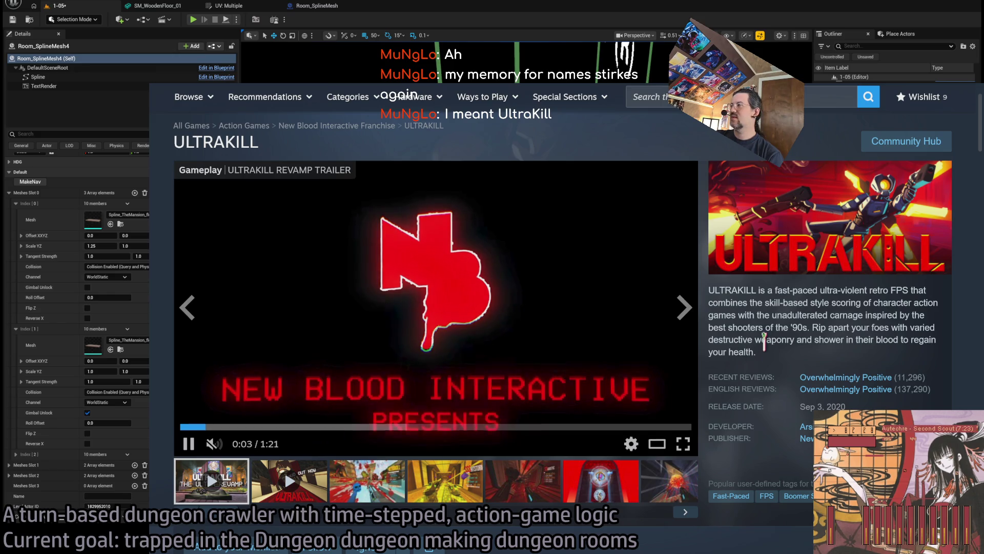
{"action": "mouse_move", "coordinate": [876, 402]}
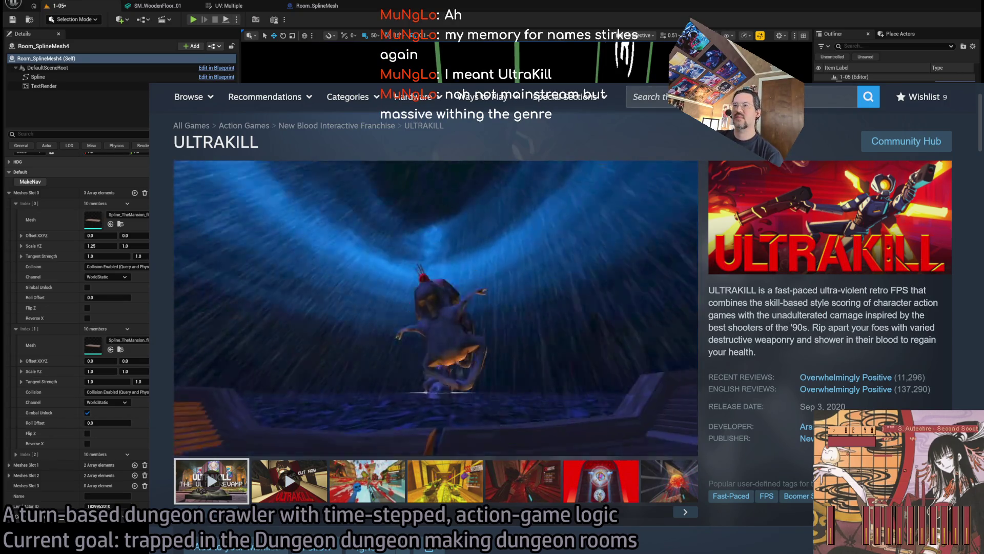
{"action": "left_click_drag", "start_coordinate": [938, 404], "coordinate": [903, 395]}
{"action": "left_click", "coordinate": [903, 396]}
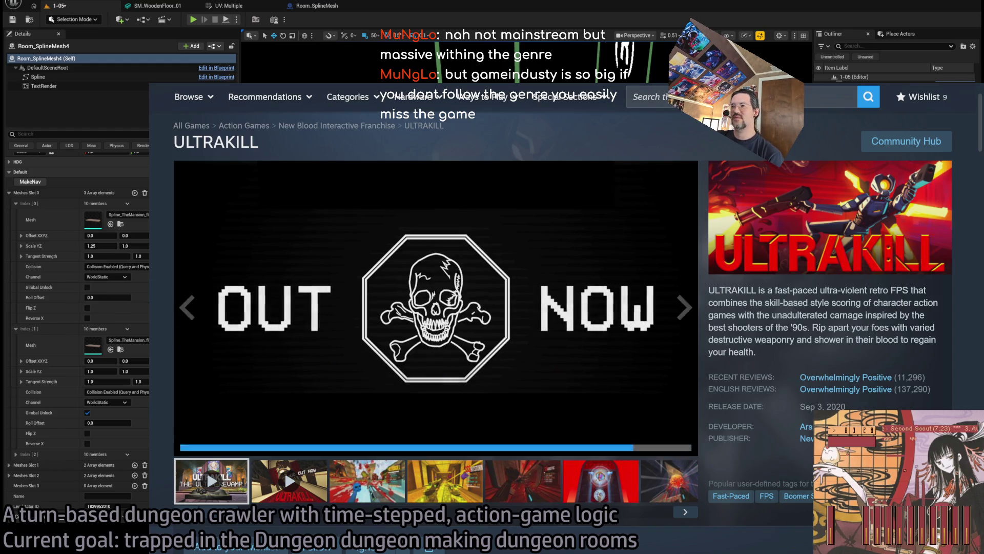
Scroll the ULTRAKILL page past About This Game and System Requirements to the bundle offers
{"action": "scroll", "coordinate": [760, 320], "scroll_direction": "down", "scroll_amount": 4}
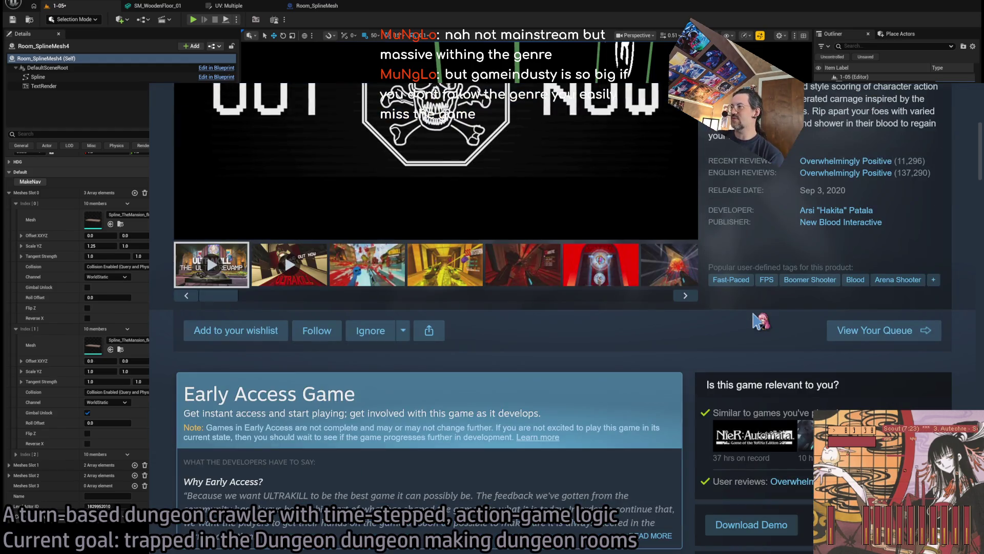
{"action": "scroll", "coordinate": [760, 320], "scroll_direction": "up", "scroll_amount": 5}
{"action": "scroll", "coordinate": [760, 321], "scroll_direction": "down", "scroll_amount": 5}
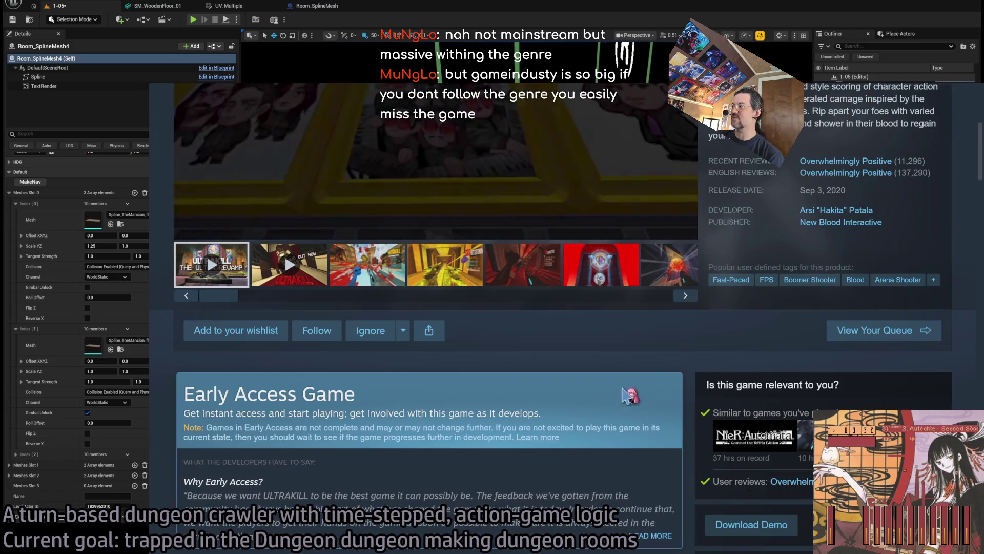
{"action": "scroll", "coordinate": [630, 396], "scroll_direction": "down", "scroll_amount": 20}
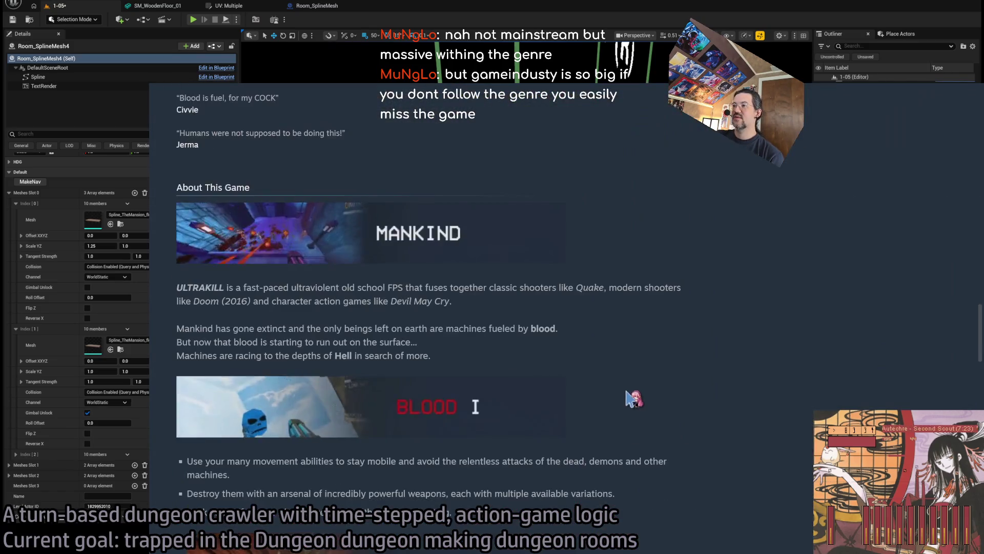
{"action": "scroll", "coordinate": [653, 387], "scroll_direction": "down", "scroll_amount": 10}
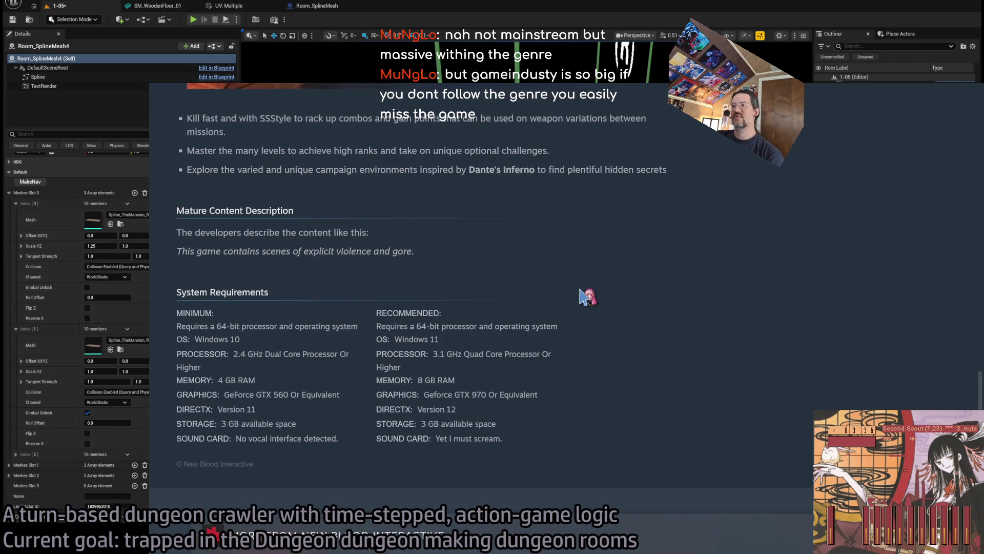
{"action": "scroll", "coordinate": [584, 296], "scroll_direction": "up", "scroll_amount": 20}
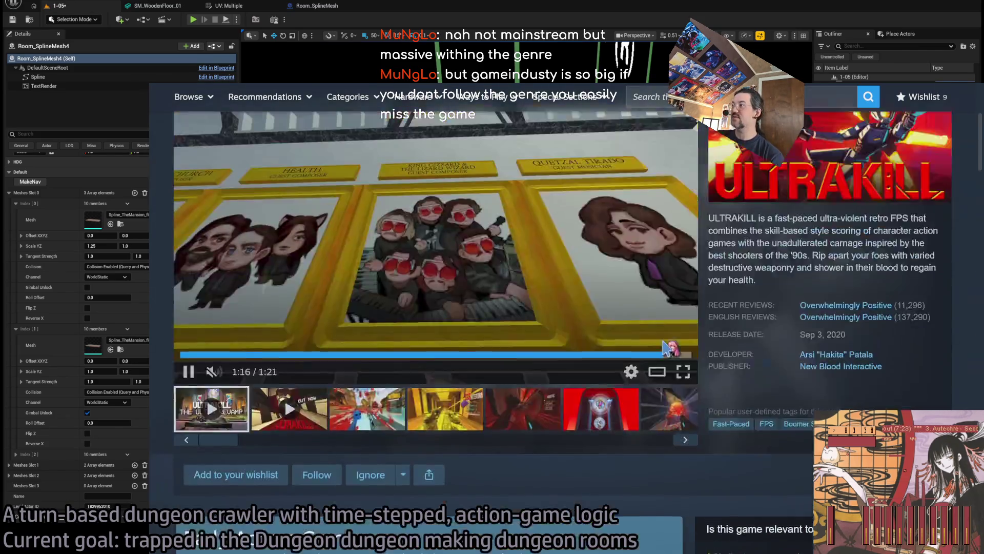
{"action": "scroll", "coordinate": [666, 349], "scroll_direction": "up", "scroll_amount": 3}
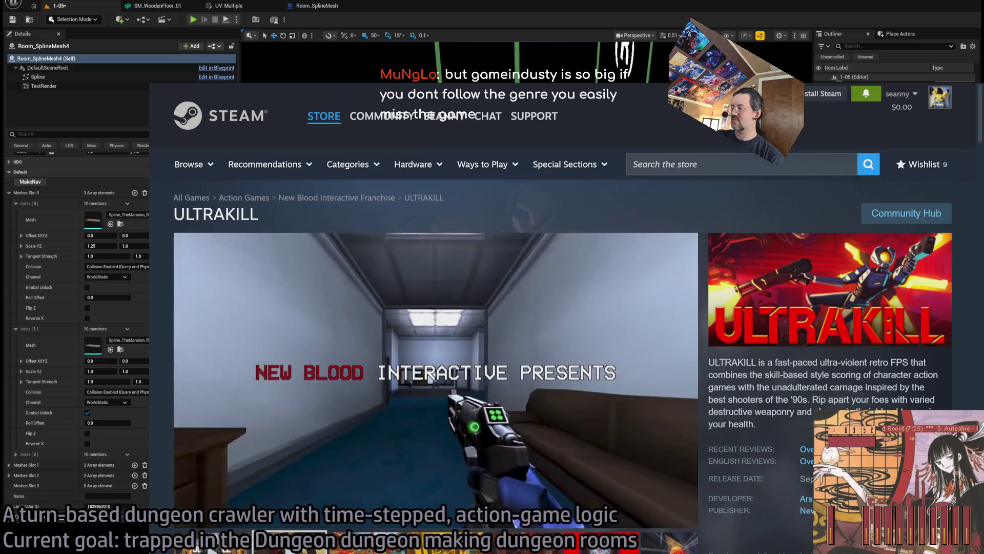
{"action": "mouse_move", "coordinate": [807, 449]}
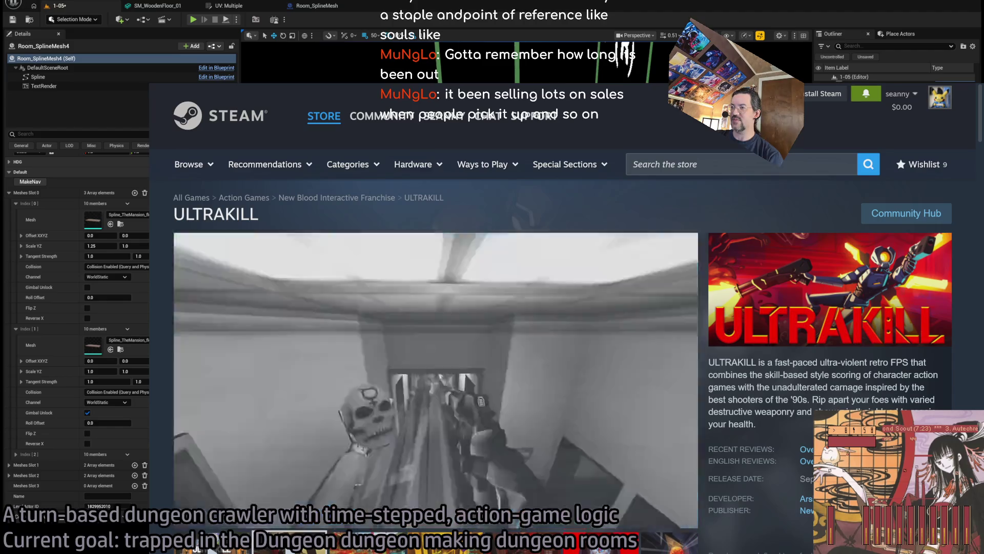
{"action": "scroll", "coordinate": [563, 318], "scroll_direction": "down", "scroll_amount": 6}
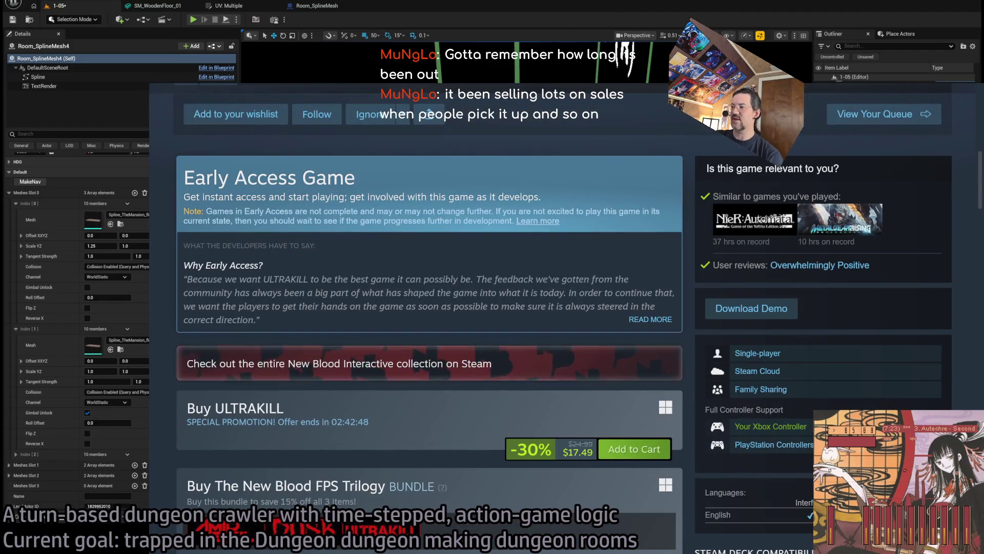
{"action": "scroll", "coordinate": [385, 267], "scroll_direction": "down", "scroll_amount": 4}
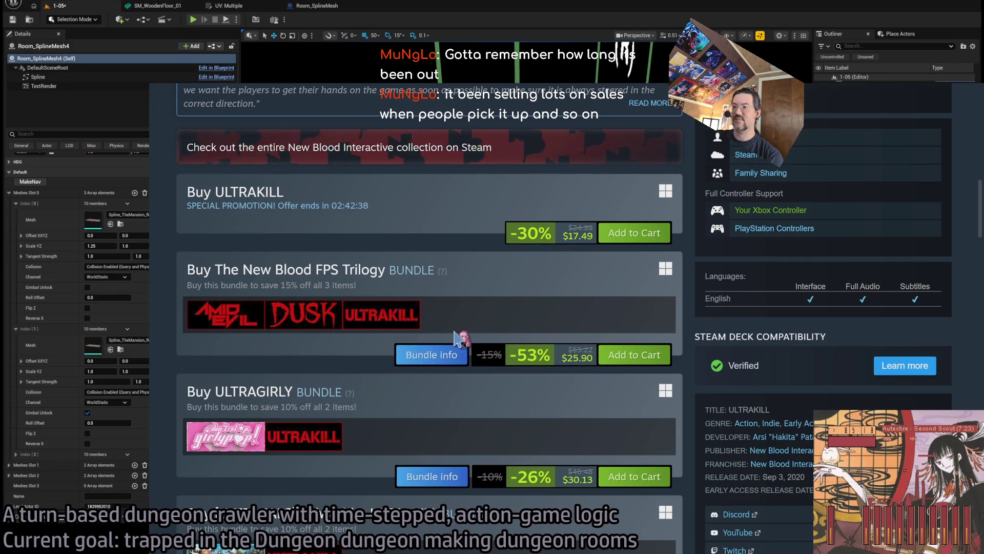
{"action": "mouse_move", "coordinate": [243, 444]}
{"action": "scroll", "coordinate": [242, 444], "scroll_direction": "down", "scroll_amount": 3}
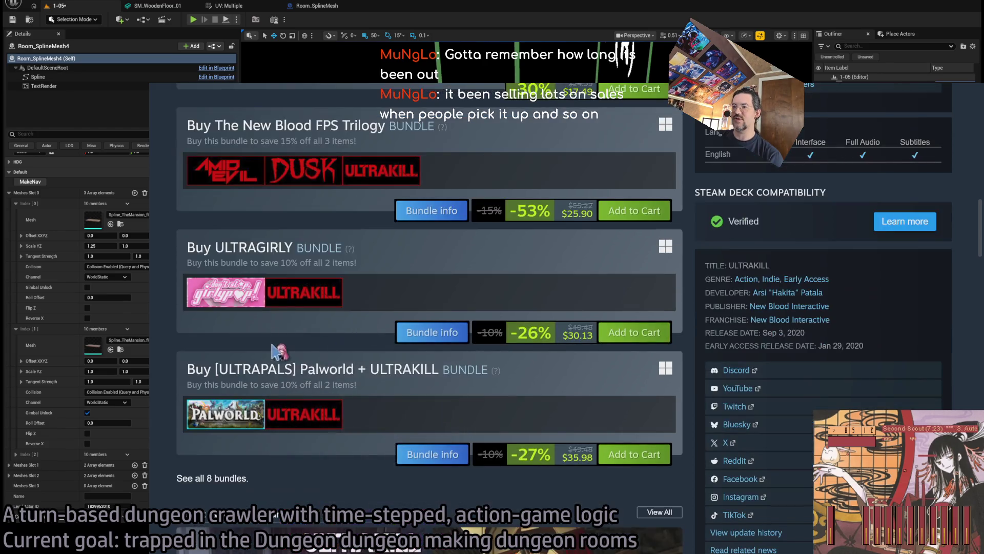
{"action": "left_click", "coordinate": [501, 410]}
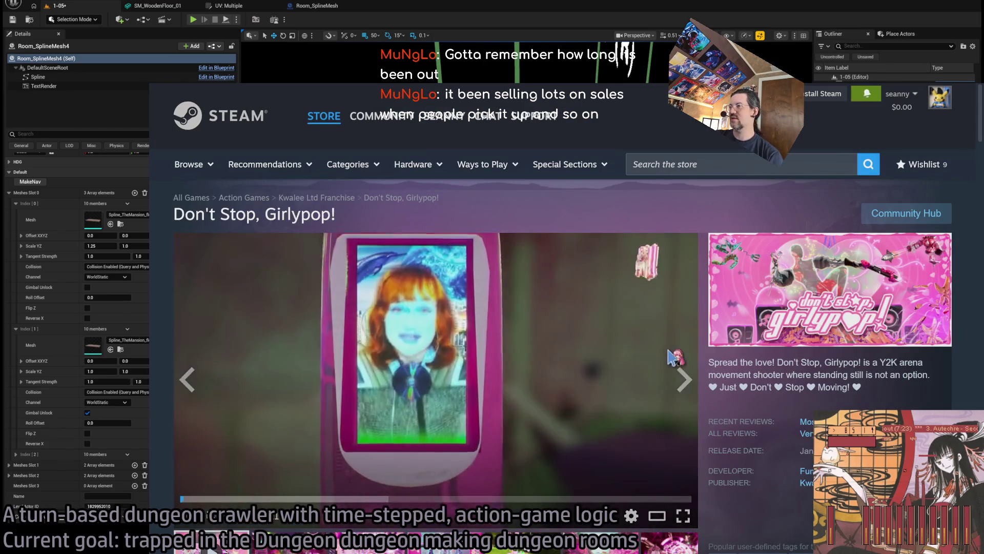
{"action": "left_click", "coordinate": [352, 498]}
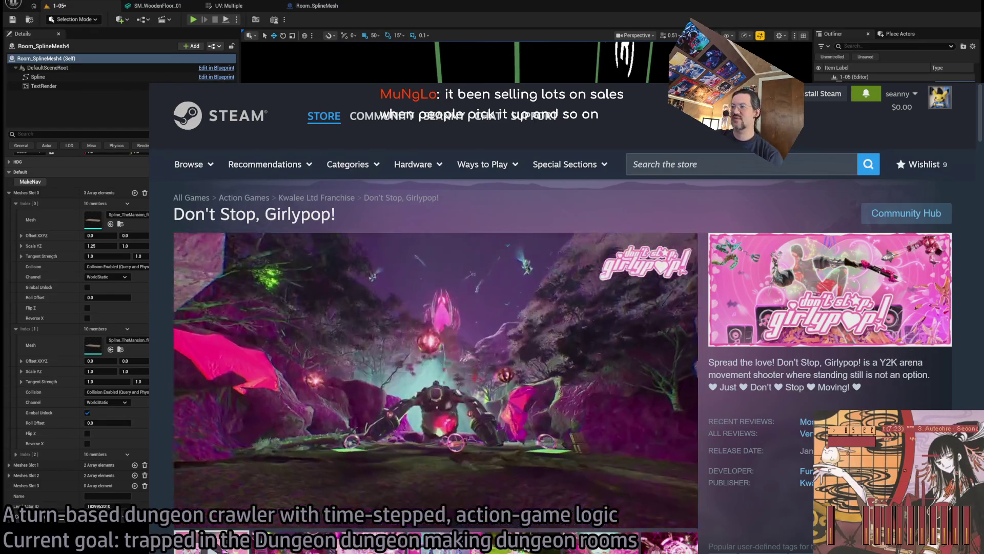
{"action": "scroll", "coordinate": [490, 338], "scroll_direction": "down", "scroll_amount": 15}
{"action": "scroll", "coordinate": [489, 338], "scroll_direction": "down", "scroll_amount": 2}
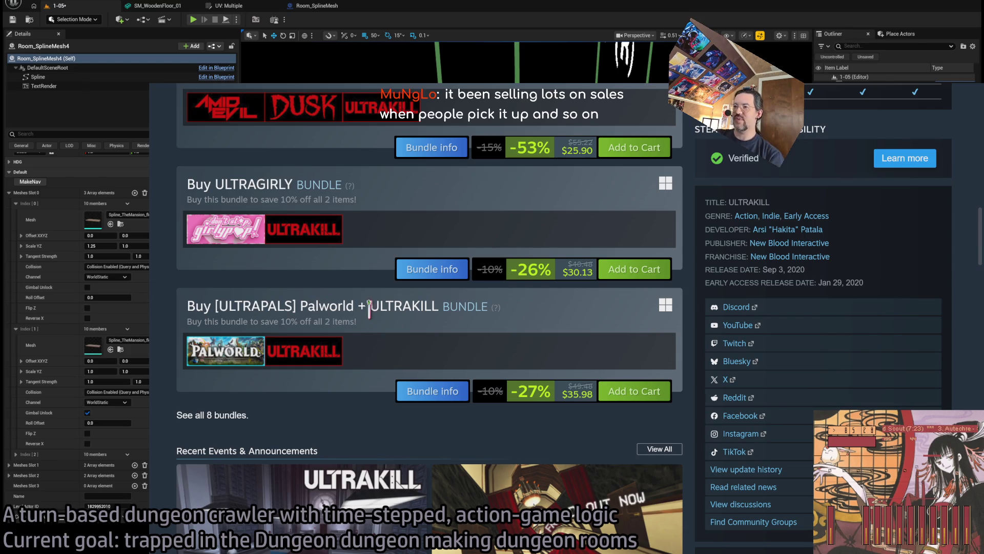
{"action": "left_click", "coordinate": [242, 357]}
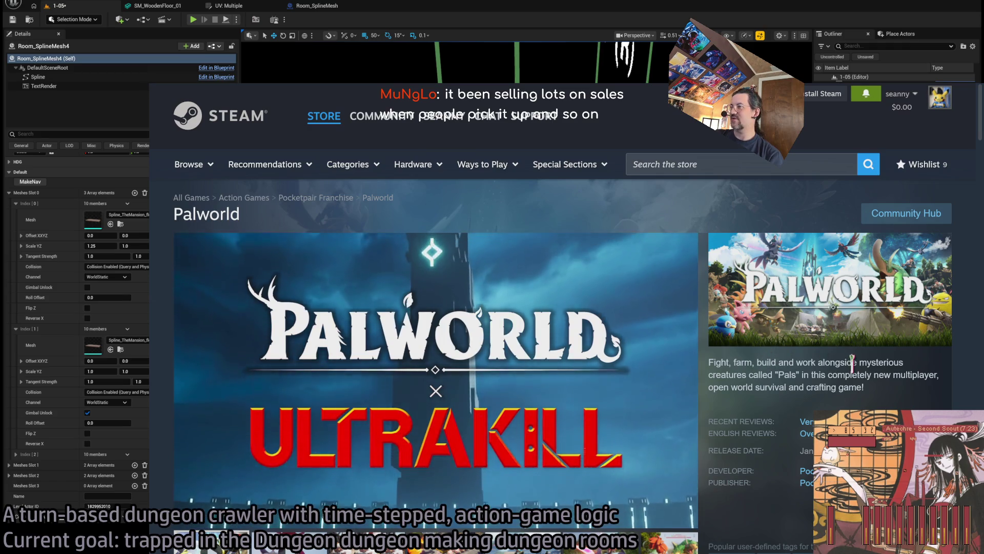
{"action": "scroll", "coordinate": [417, 437], "scroll_direction": "down", "scroll_amount": 1}
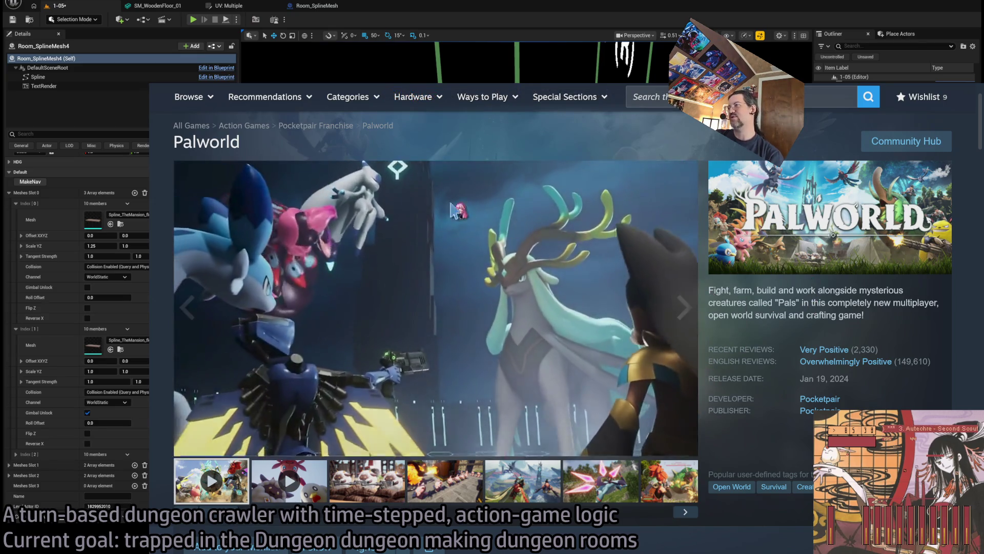
{"action": "mouse_move", "coordinate": [687, 308]}
{"action": "scroll", "coordinate": [539, 350], "scroll_direction": "down", "scroll_amount": 10}
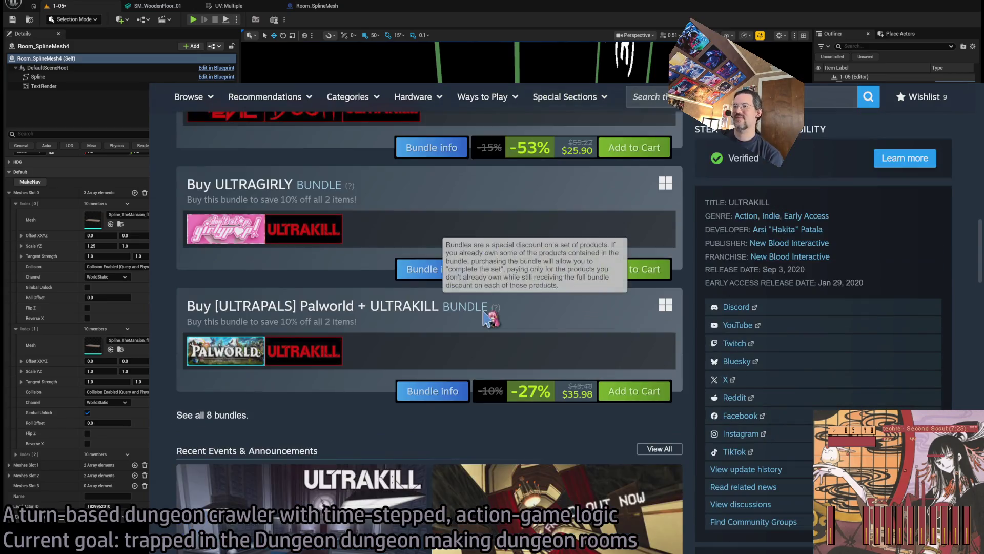
{"action": "scroll", "coordinate": [717, 454], "scroll_direction": "down", "scroll_amount": 3}
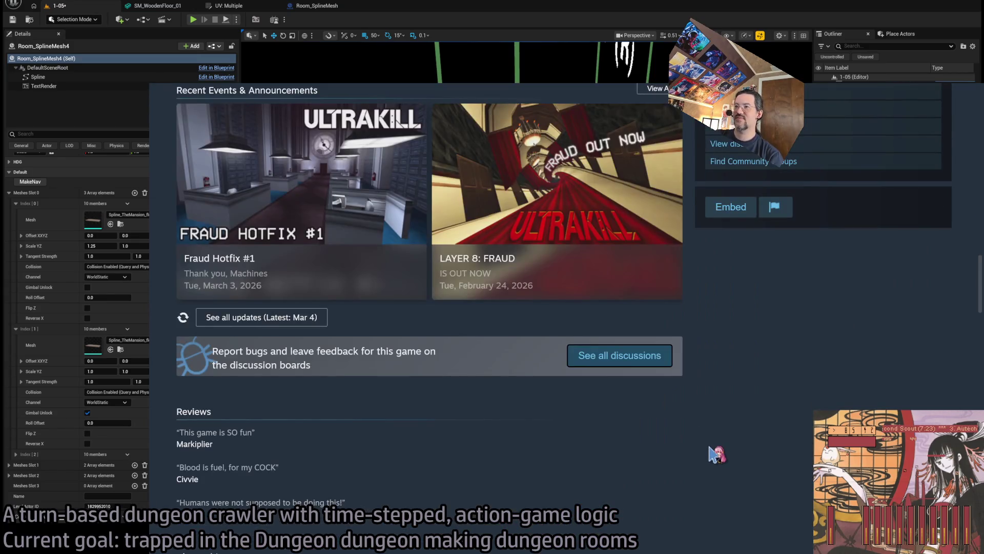
{"action": "scroll", "coordinate": [715, 446], "scroll_direction": "up", "scroll_amount": 15}
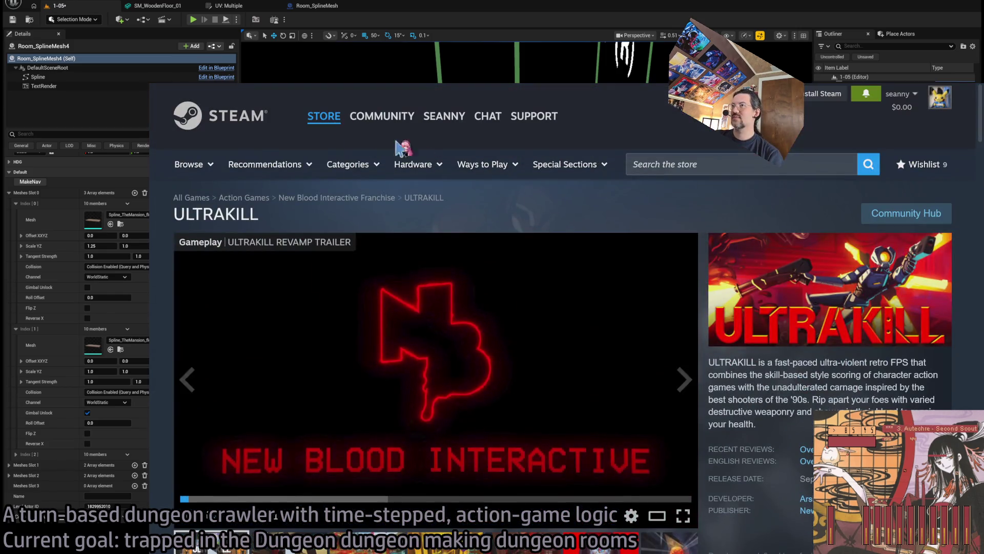
{"action": "mouse_move", "coordinate": [324, 117]}
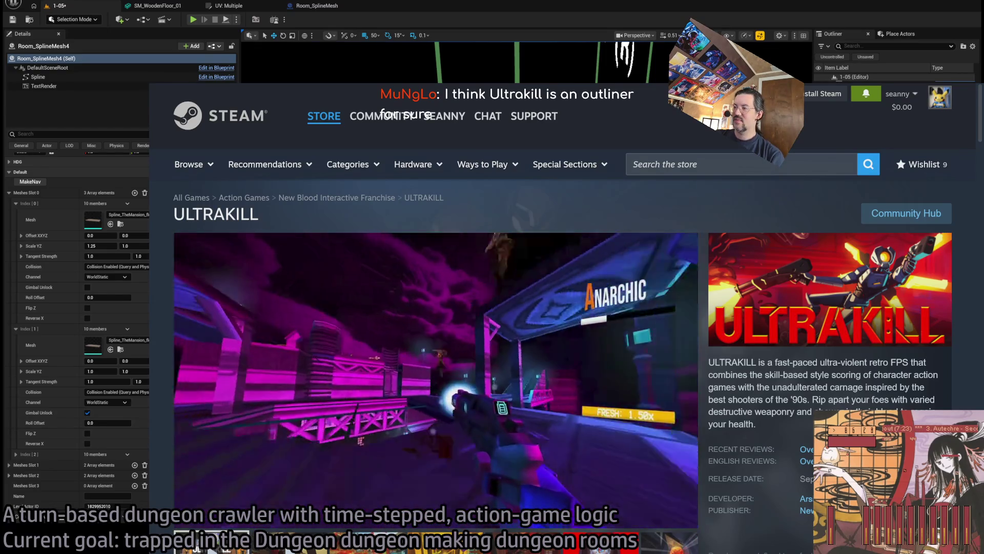
{"action": "mouse_move", "coordinate": [322, 338]}
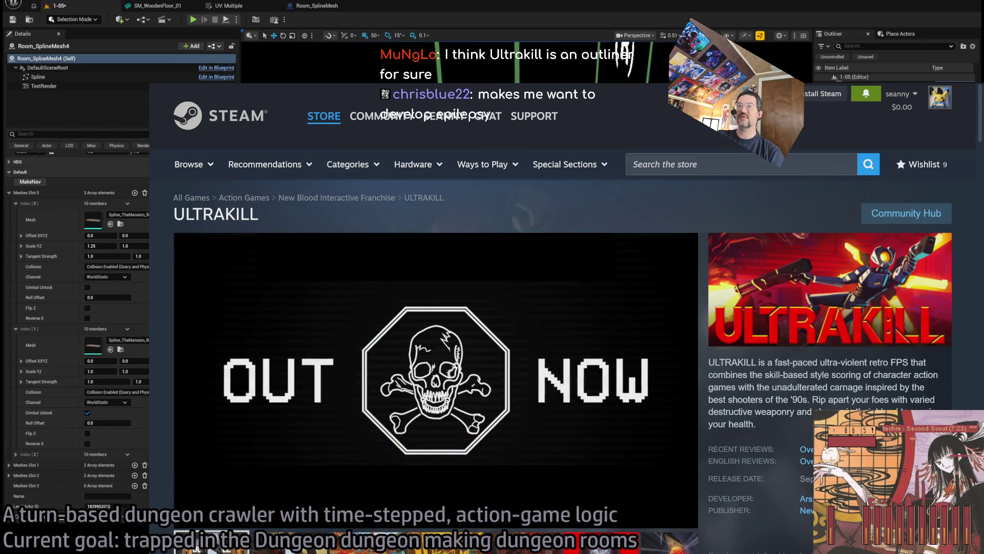
Load the Google homepage by entering 'google' in the address bar
{"action": "key", "text": "ctrl+l"}
{"action": "type", "text": "google"}
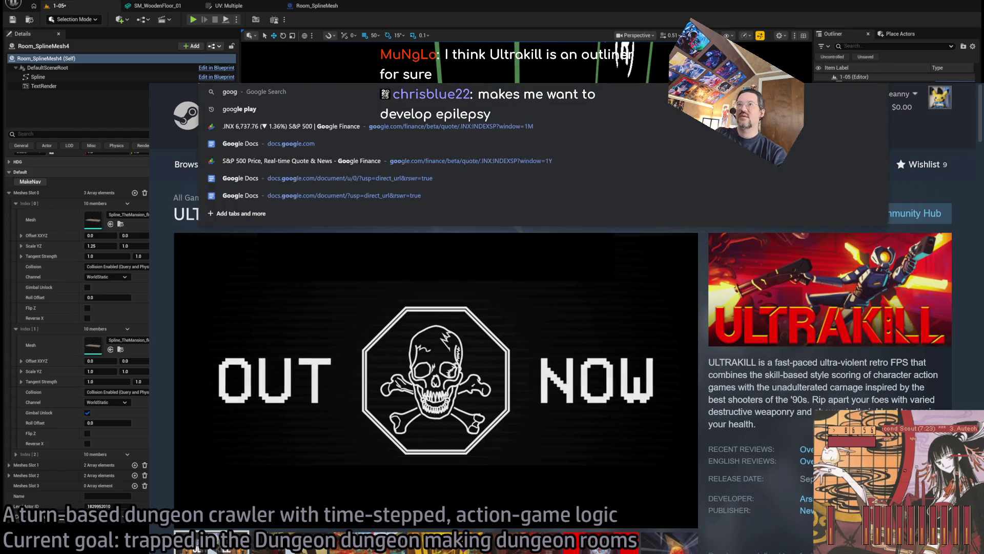
{"action": "key", "text": "Return"}
Switch back to the Unreal Editor showing level 1-05's dungeon room
{"action": "key", "text": "alt+Tab"}
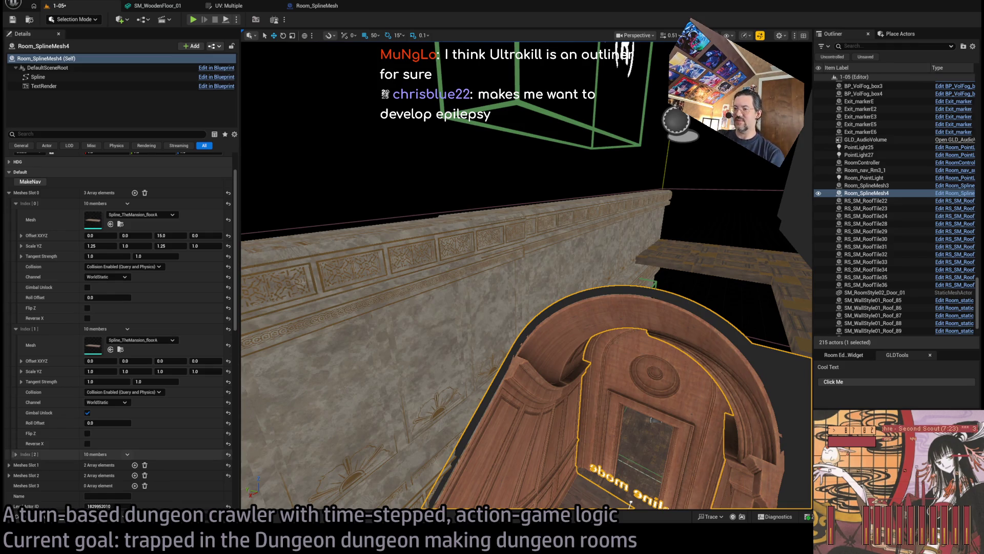
{"action": "key", "text": "alt+Tab"}
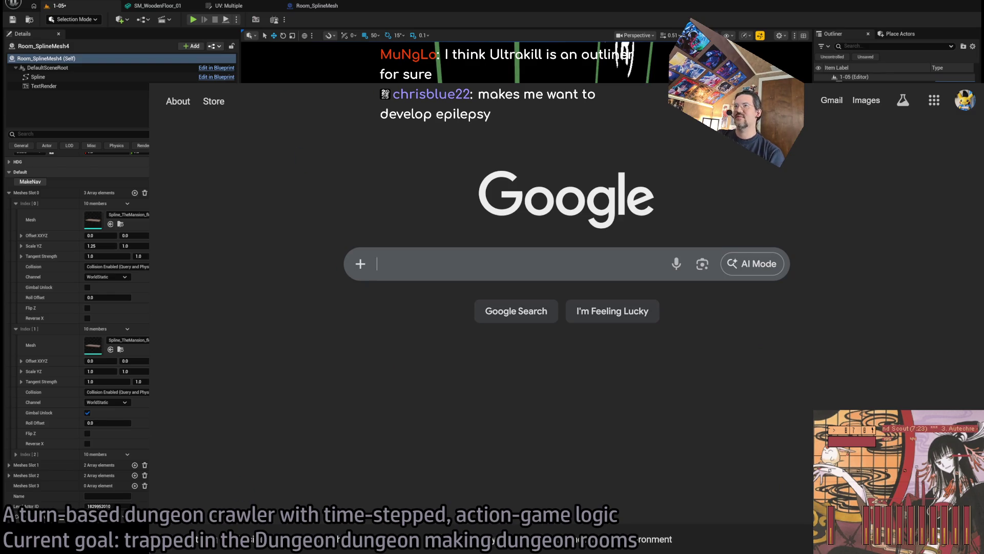
{"action": "key", "text": "ctrl+l"}
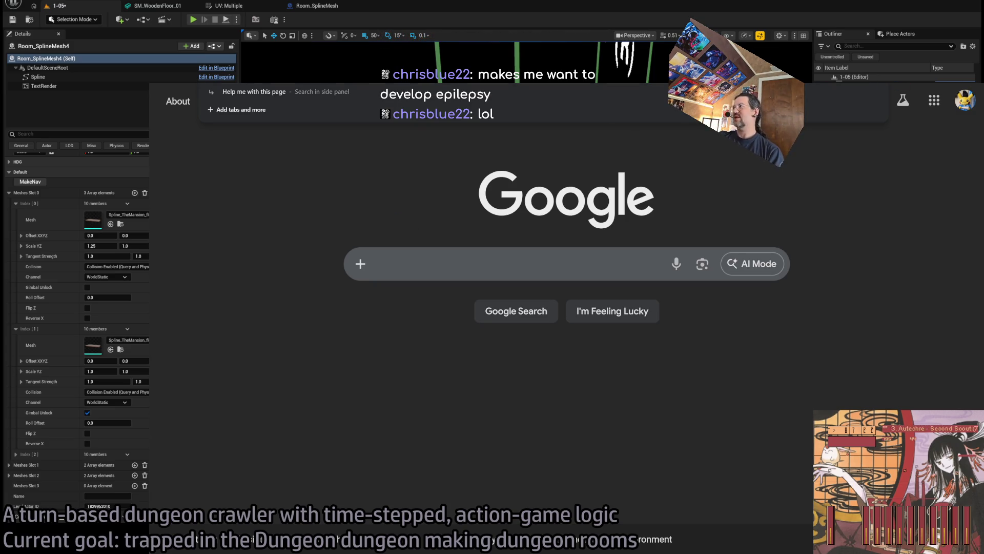
{"action": "key", "text": "alt+Tab"}
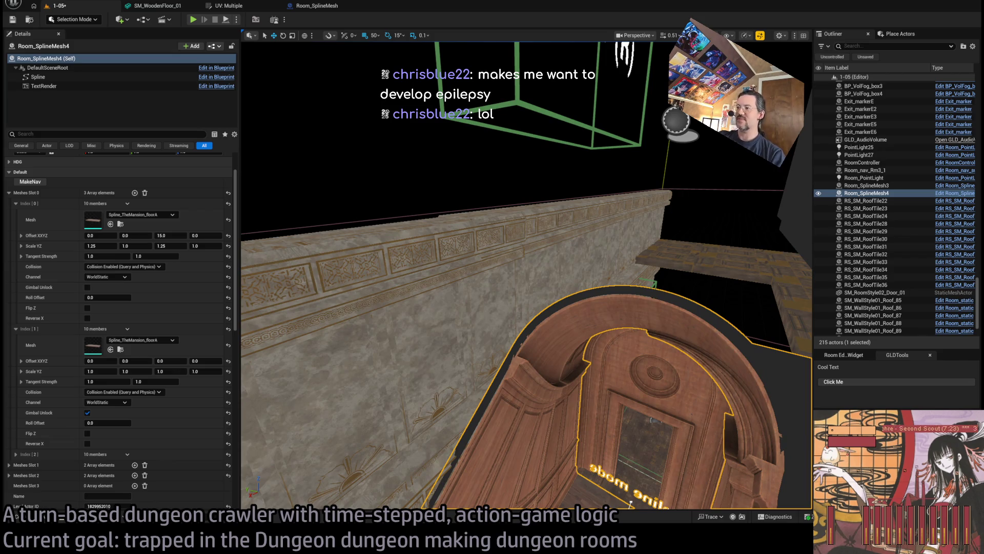
Fly the camera into the room, through the doorway and down the spline corridor
{"action": "key", "text": "w"}
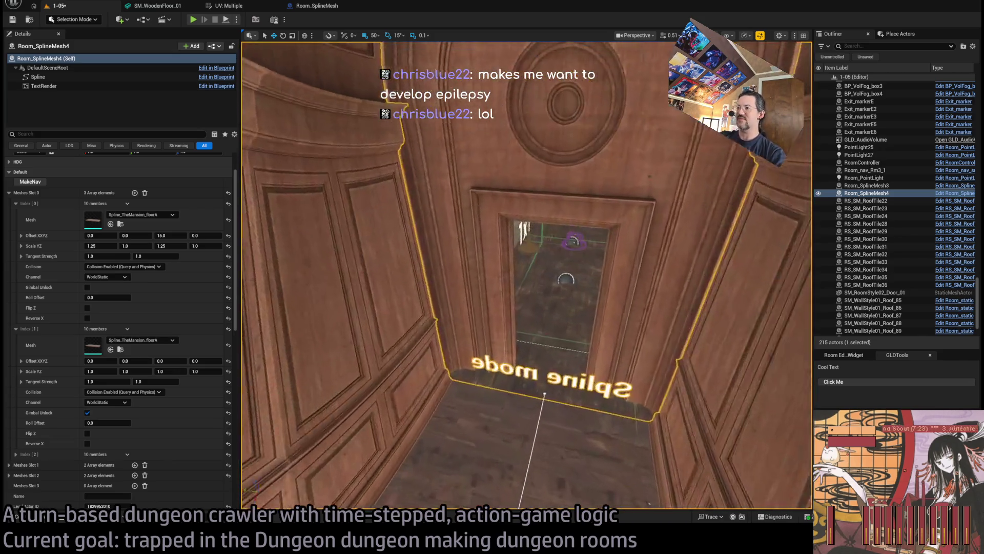
{"action": "key", "text": "w"}
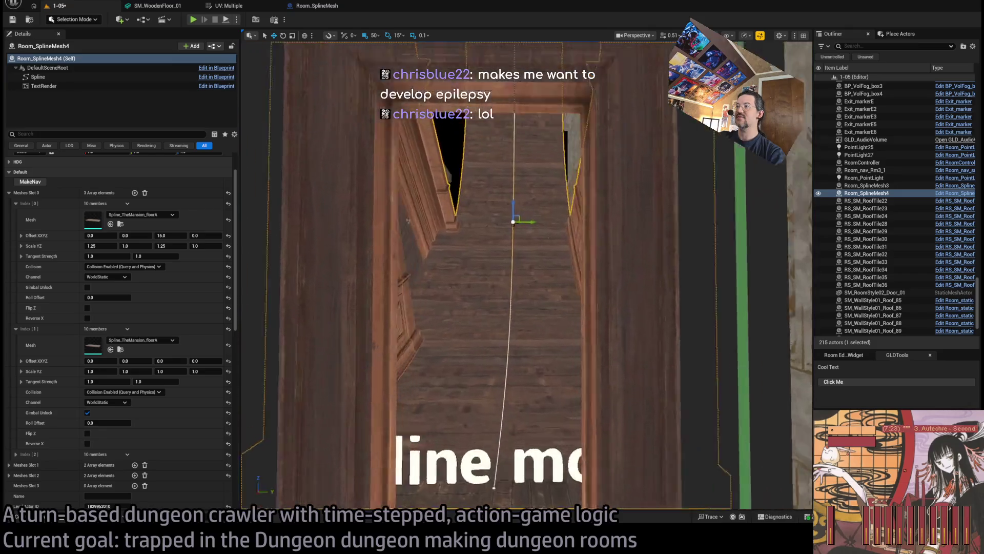
{"action": "key", "text": "w"}
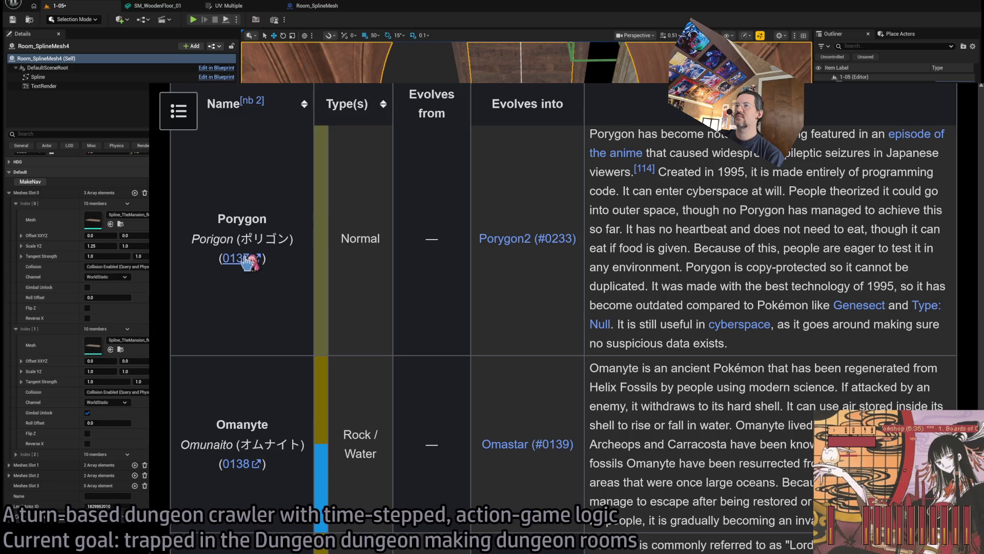
Open the Dennō Senshi Porygon article and watch its seizure clip
{"action": "left_click", "coordinate": [923, 136]}
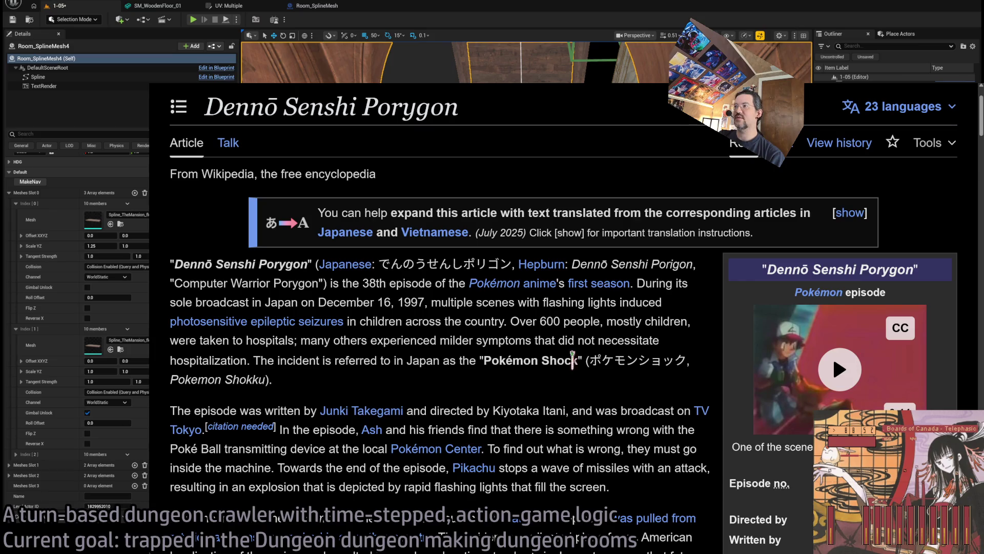
{"action": "scroll", "coordinate": [636, 405], "scroll_direction": "down", "scroll_amount": 3}
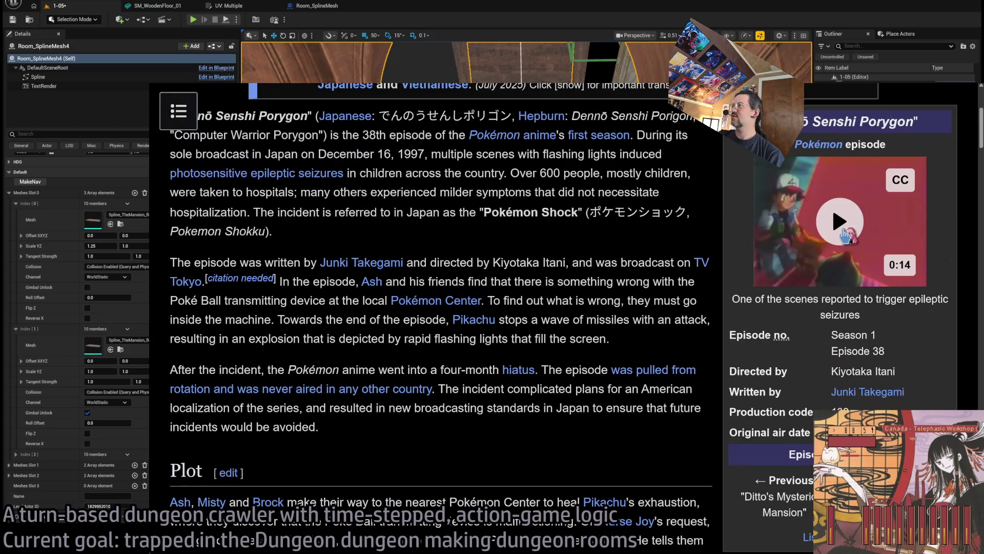
{"action": "left_click", "coordinate": [834, 213]}
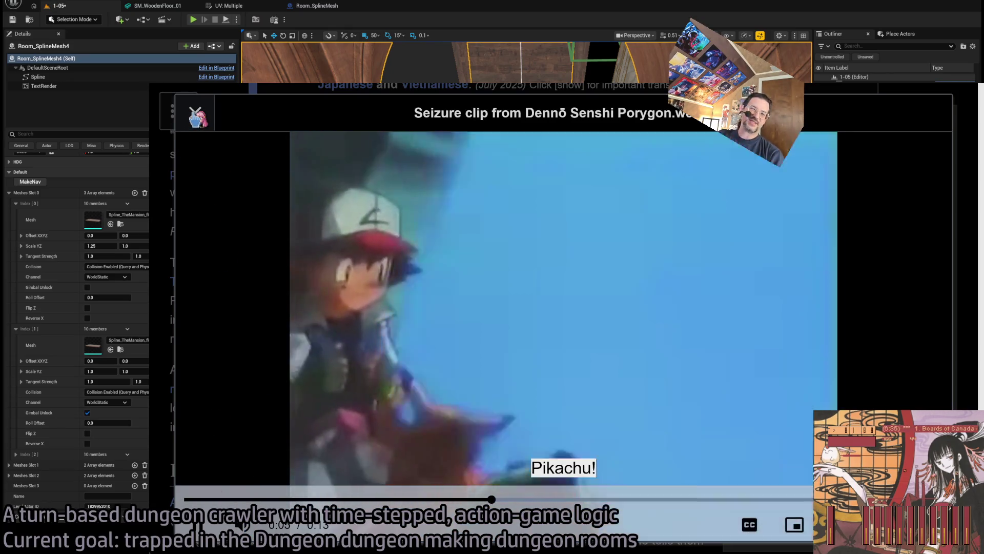
{"action": "left_click", "coordinate": [196, 116]}
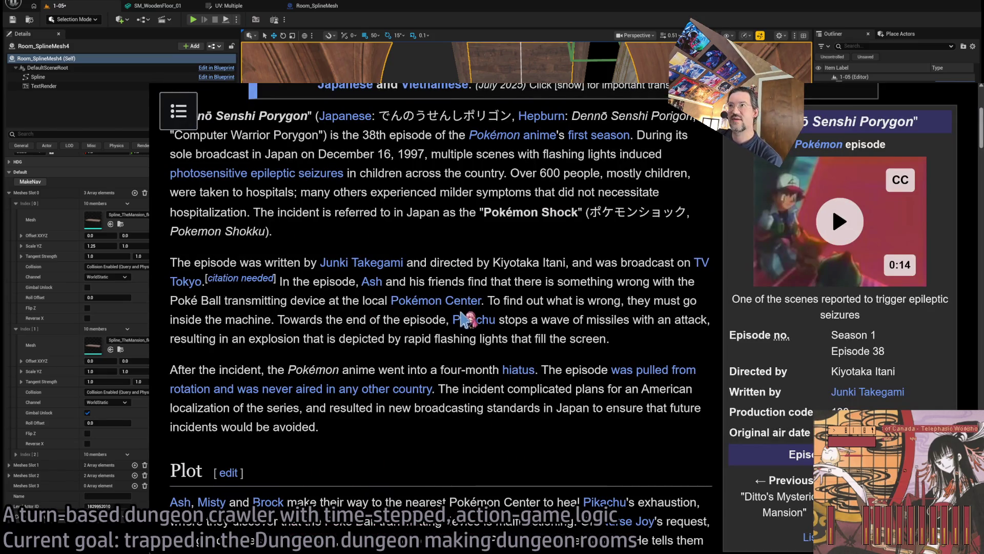
{"action": "scroll", "coordinate": [468, 323], "scroll_direction": "up", "scroll_amount": 2}
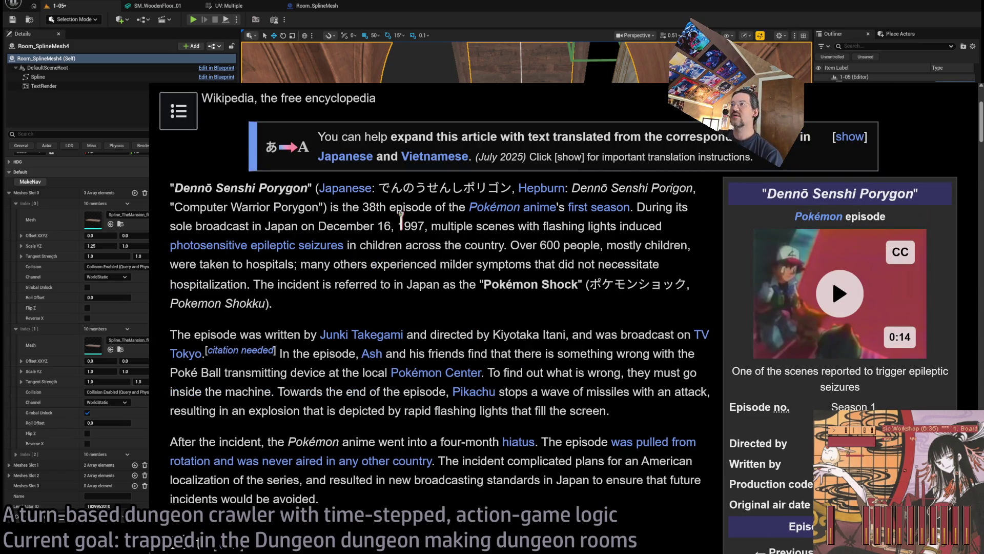
Read the article, selecting the passages on hospitalised children and the Pokémon Shock
{"action": "mouse_move", "coordinate": [510, 245]}
{"action": "left_mouse_down"}
{"action": "mouse_move", "coordinate": [689, 246]}
{"action": "mouse_move", "coordinate": [285, 264]}
{"action": "mouse_move", "coordinate": [659, 264]}
{"action": "mouse_move", "coordinate": [378, 284]}
{"action": "mouse_move", "coordinate": [384, 305]}
{"action": "mouse_move", "coordinate": [400, 305]}
{"action": "left_mouse_up"}
{"action": "left_click", "coordinate": [405, 303]}
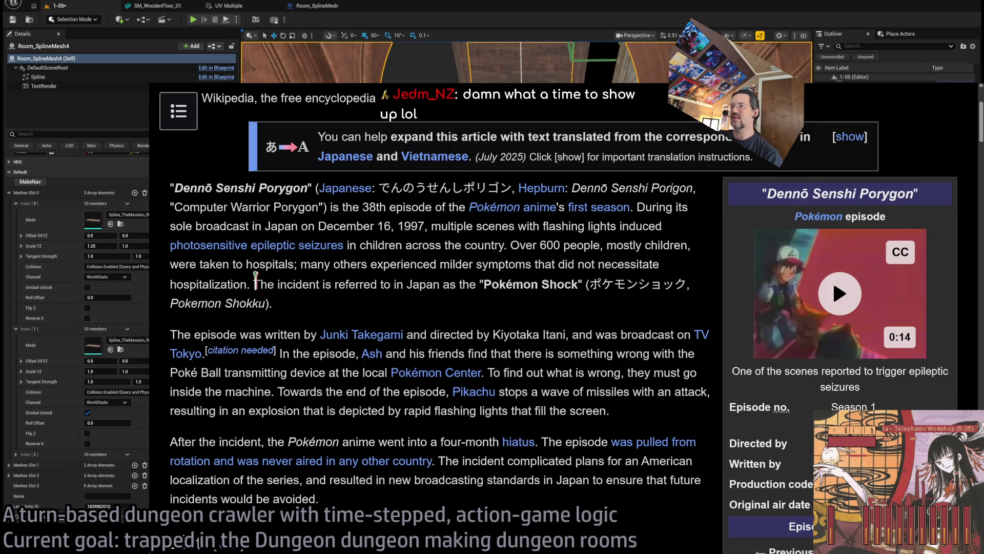
{"action": "mouse_move", "coordinate": [254, 284]}
{"action": "left_mouse_down"}
{"action": "mouse_move", "coordinate": [338, 305]}
{"action": "mouse_move", "coordinate": [578, 284]}
{"action": "left_mouse_up"}
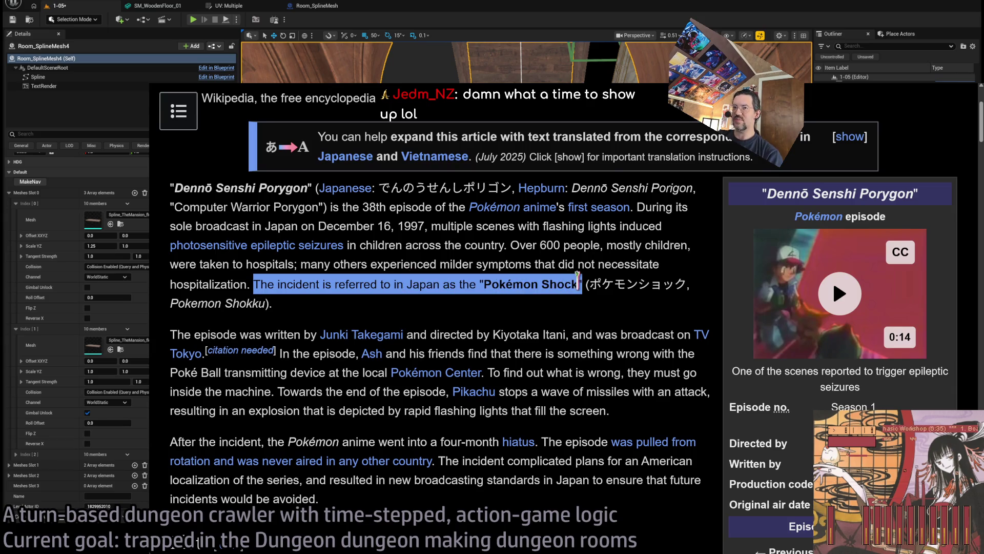
{"action": "left_click", "coordinate": [524, 317]}
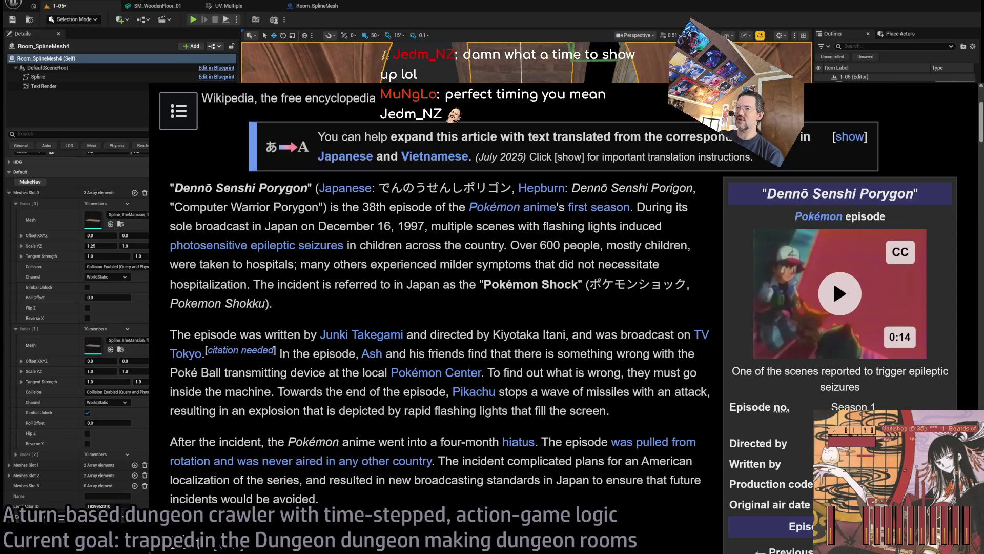
{"action": "scroll", "coordinate": [465, 316], "scroll_direction": "down", "scroll_amount": 3}
{"action": "mouse_move", "coordinate": [362, 234]}
{"action": "left_mouse_down"}
{"action": "mouse_move", "coordinate": [171, 206]}
{"action": "mouse_move", "coordinate": [172, 188]}
{"action": "left_mouse_up"}
{"action": "left_click", "coordinate": [597, 221]}
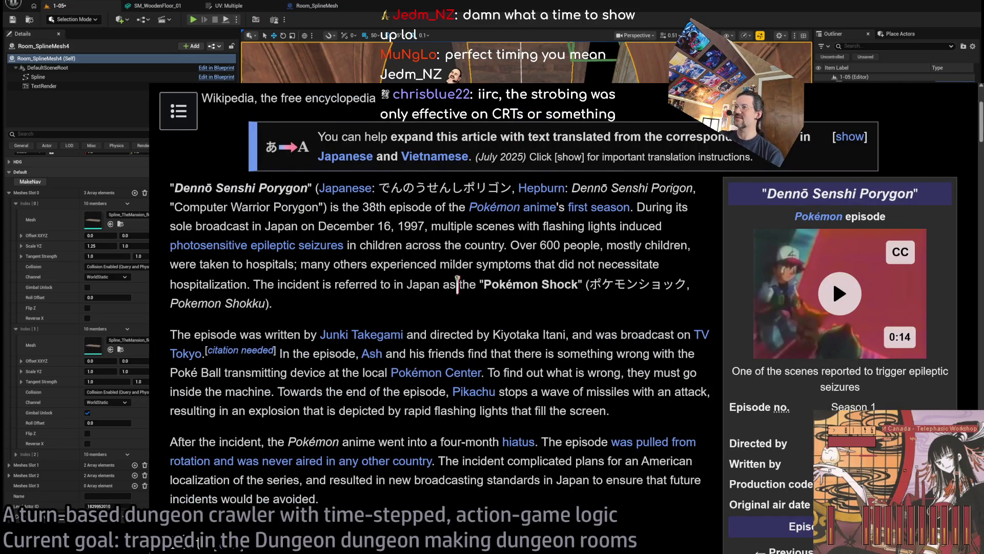
{"action": "scroll", "coordinate": [457, 285], "scroll_direction": "down", "scroll_amount": 3}
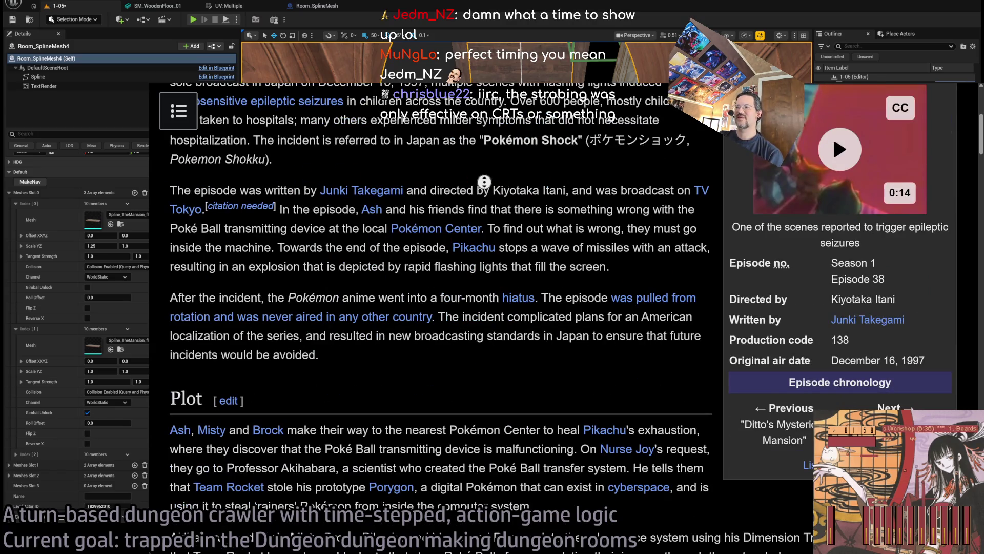
Highlight the sentences about the four-month hiatus and the new broadcasting standards
{"action": "scroll", "coordinate": [467, 246], "scroll_direction": "down", "scroll_amount": 2}
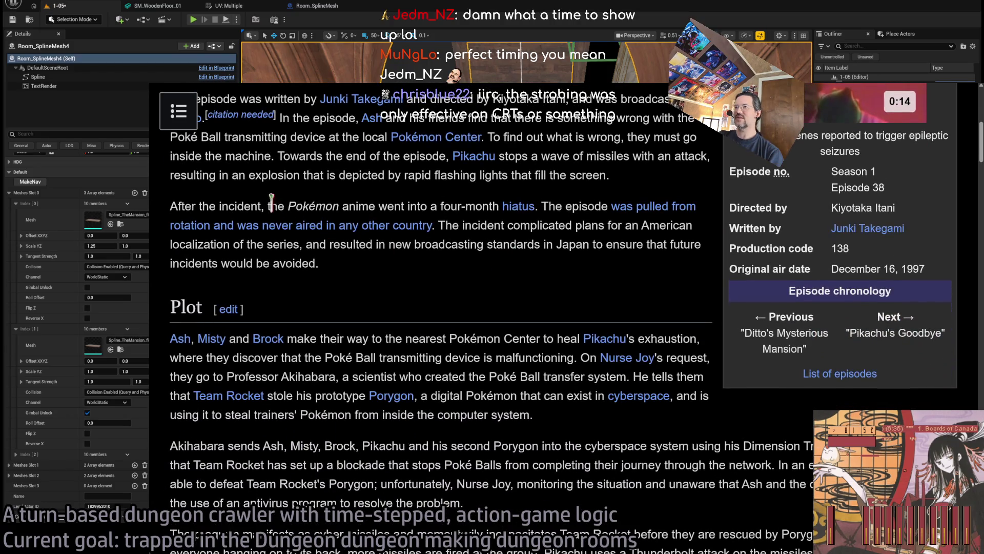
{"action": "mouse_move", "coordinate": [271, 201]}
{"action": "left_mouse_down"}
{"action": "mouse_move", "coordinate": [570, 205]}
{"action": "mouse_move", "coordinate": [583, 218]}
{"action": "left_mouse_up"}
{"action": "left_click", "coordinate": [577, 248]}
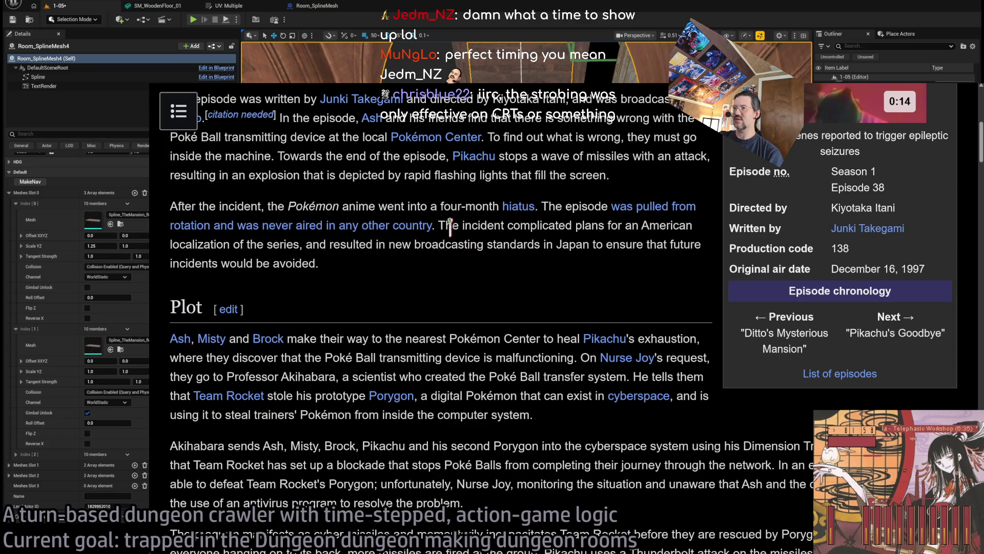
{"action": "left_click_drag", "start_coordinate": [440, 225], "coordinate": [453, 270]}
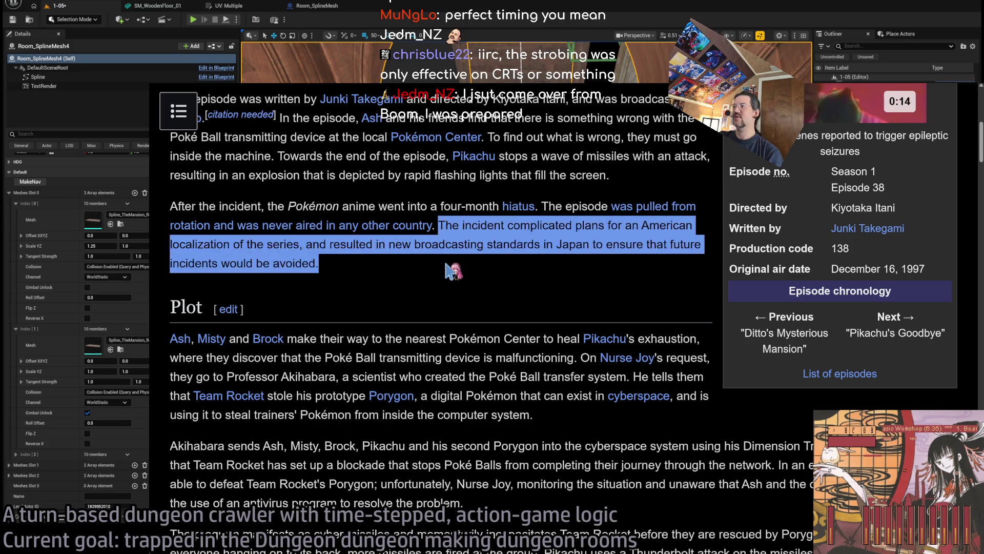
{"action": "left_click", "coordinate": [454, 277]}
Scroll to the Plot section and highlight its first paragraph
{"action": "scroll", "coordinate": [395, 326], "scroll_direction": "down", "scroll_amount": 2}
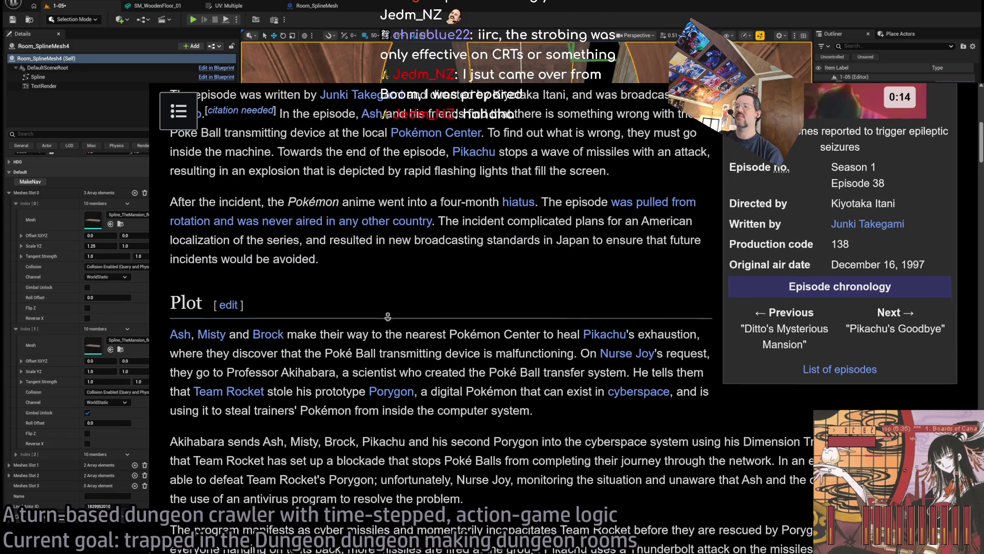
{"action": "scroll", "coordinate": [395, 326], "scroll_direction": "down", "scroll_amount": 3}
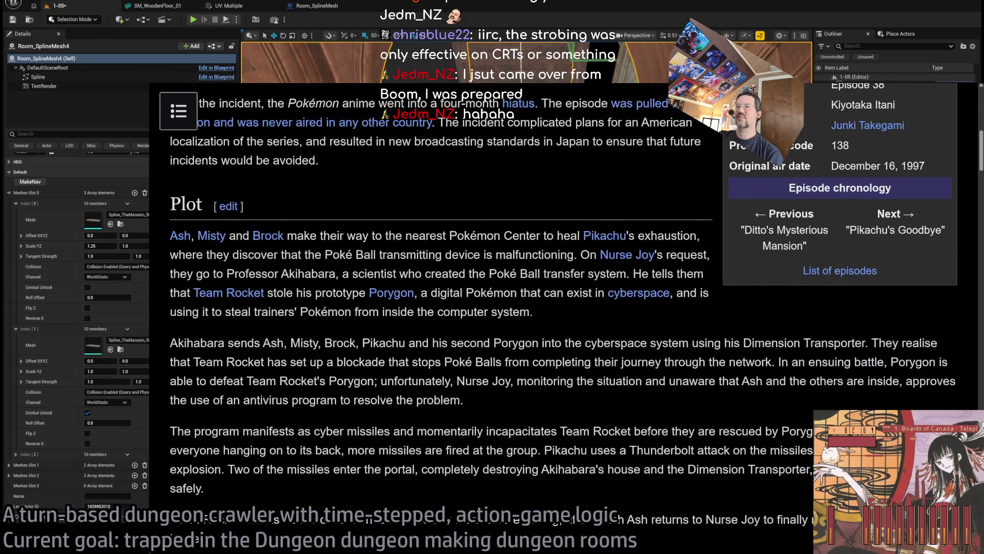
{"action": "left_click_drag", "start_coordinate": [489, 210], "coordinate": [567, 319]}
{"action": "left_click", "coordinate": [572, 324]}
{"action": "scroll", "coordinate": [526, 231], "scroll_direction": "down", "scroll_amount": 3}
{"action": "scroll", "coordinate": [527, 232], "scroll_direction": "down", "scroll_amount": 3}
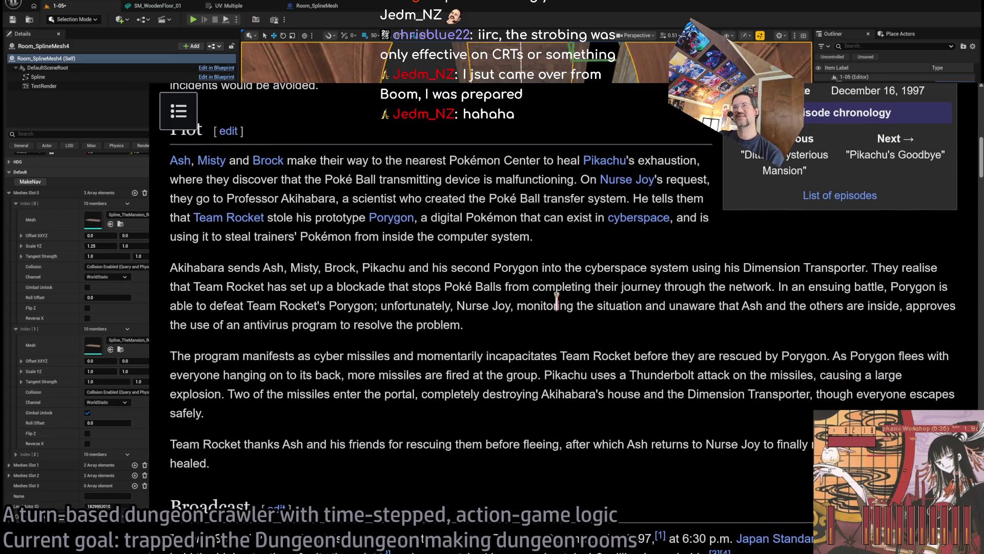
{"action": "scroll", "coordinate": [557, 307], "scroll_direction": "down", "scroll_amount": 2}
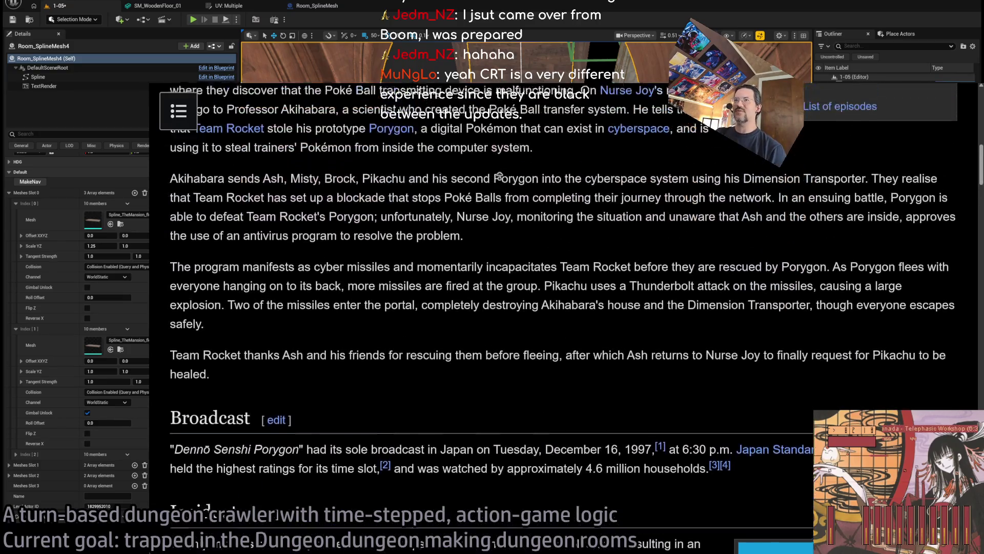
Highlight the word Akihabara and the name Professor Akihabara in the Plot summary
{"action": "scroll", "coordinate": [251, 276], "scroll_direction": "up", "scroll_amount": 3}
{"action": "double_click", "coordinate": [188, 308]}
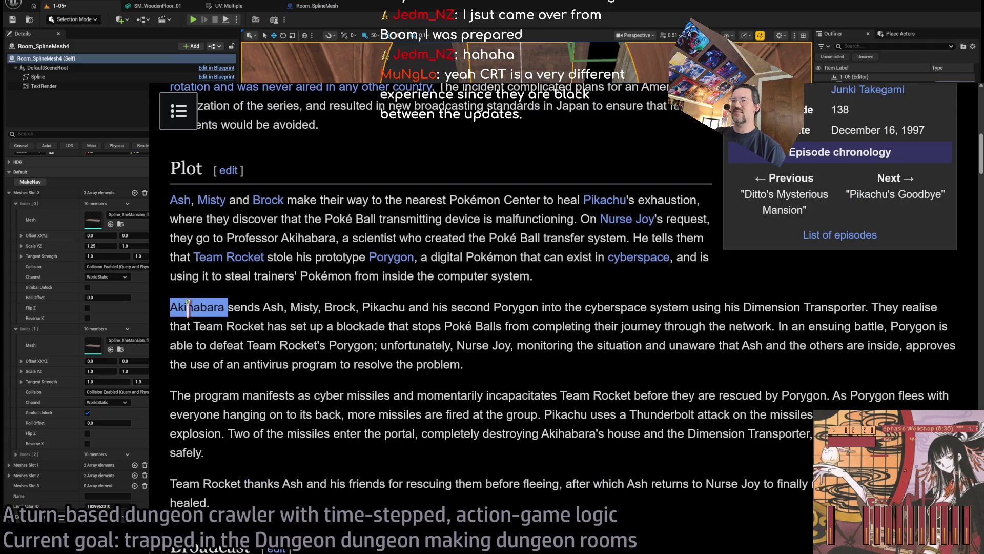
{"action": "left_click", "coordinate": [222, 304]}
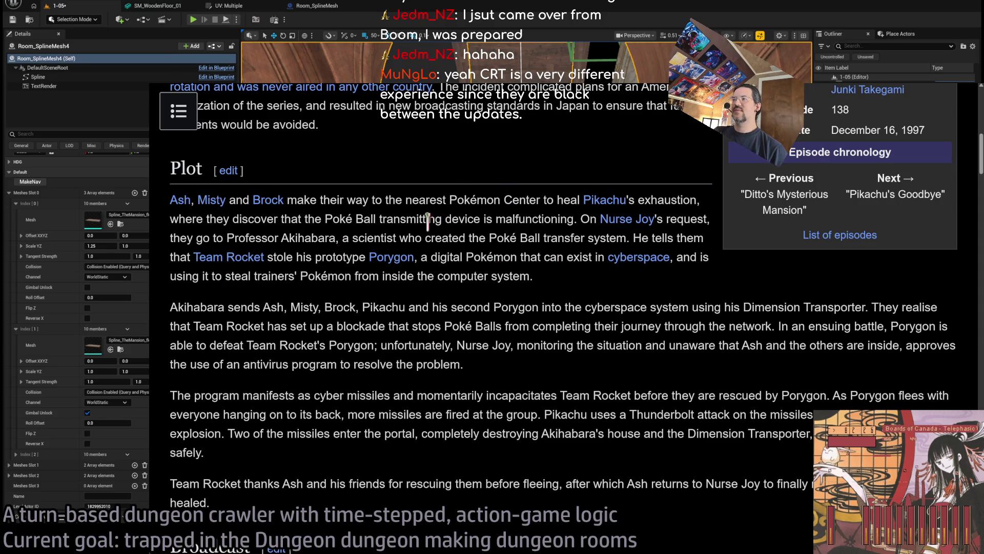
{"action": "double_click", "coordinate": [189, 306]}
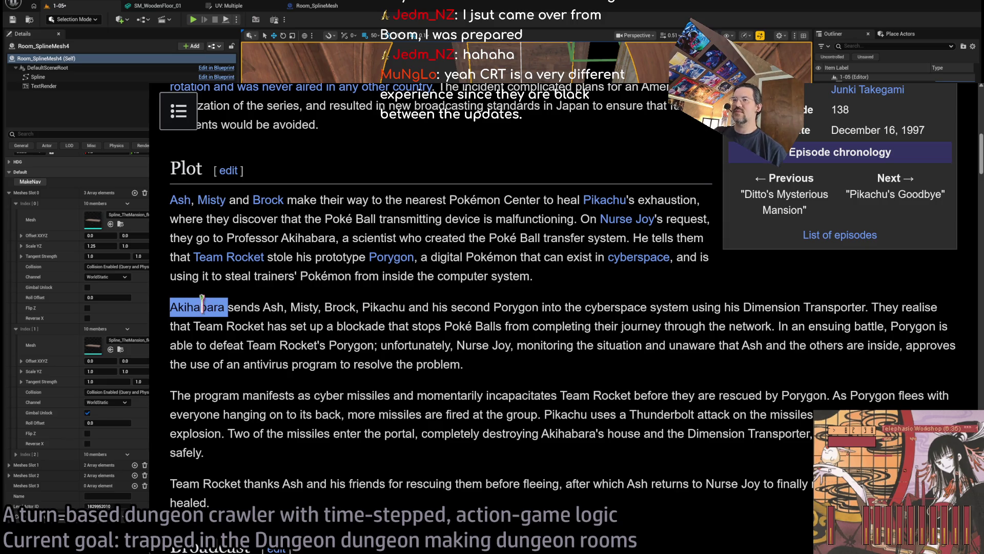
{"action": "left_click", "coordinate": [379, 275]}
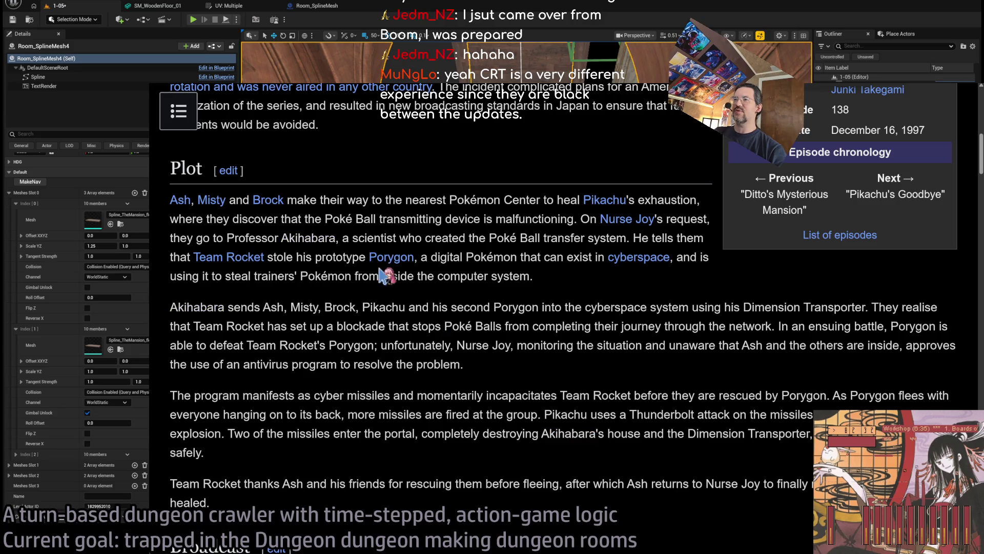
{"action": "double_click", "coordinate": [260, 238]}
{"action": "mouse_move", "coordinate": [260, 238]}
{"action": "left_mouse_down"}
{"action": "mouse_move", "coordinate": [560, 285]}
{"action": "mouse_move", "coordinate": [304, 225]}
{"action": "left_mouse_up"}
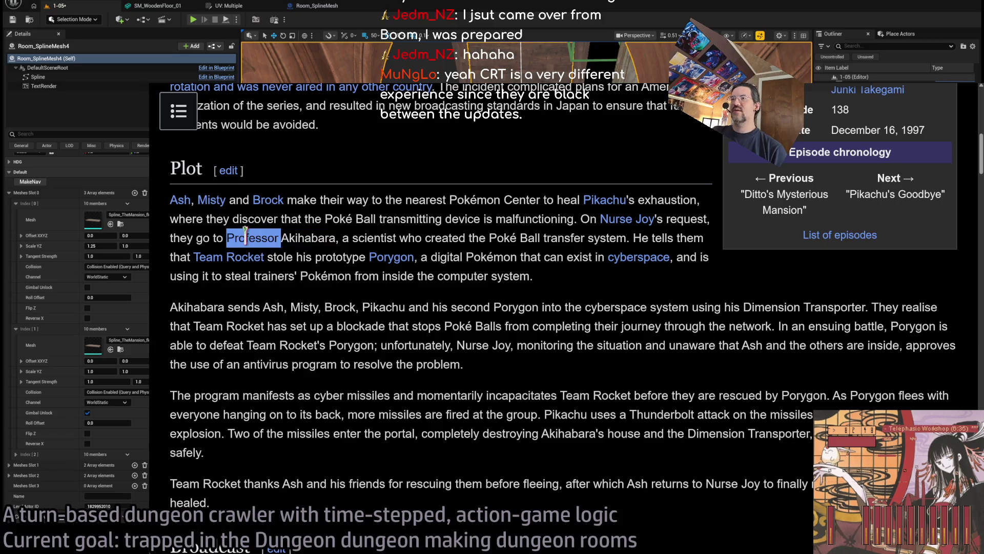
Highlight the Akihabara paragraph and the one where he sends Ash, then scroll toward Incident
{"action": "mouse_move", "coordinate": [170, 306]}
{"action": "left_mouse_down"}
{"action": "mouse_move", "coordinate": [281, 306]}
{"action": "mouse_move", "coordinate": [451, 345]}
{"action": "mouse_move", "coordinate": [556, 395]}
{"action": "left_mouse_up"}
{"action": "left_click", "coordinate": [507, 344]}
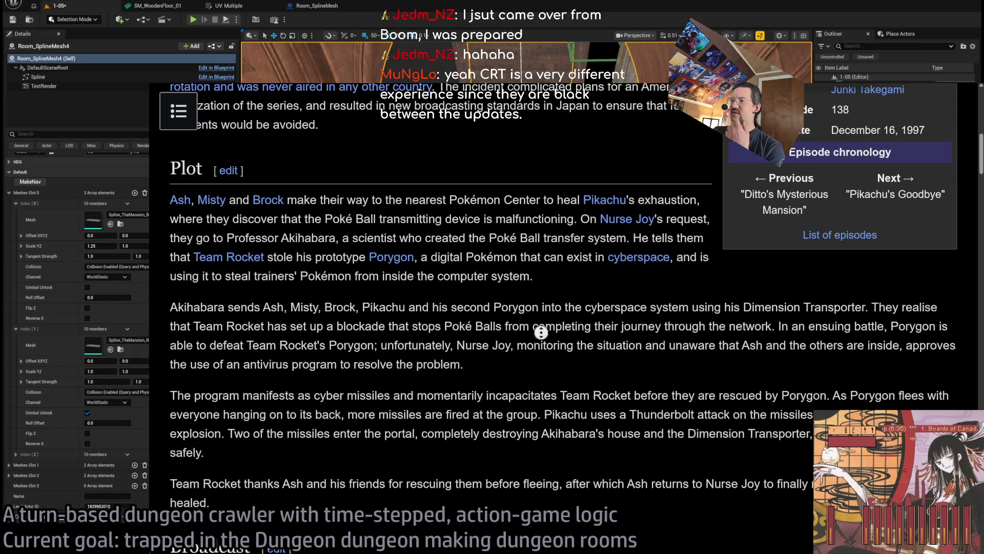
{"action": "middle_click", "coordinate": [540, 331]}
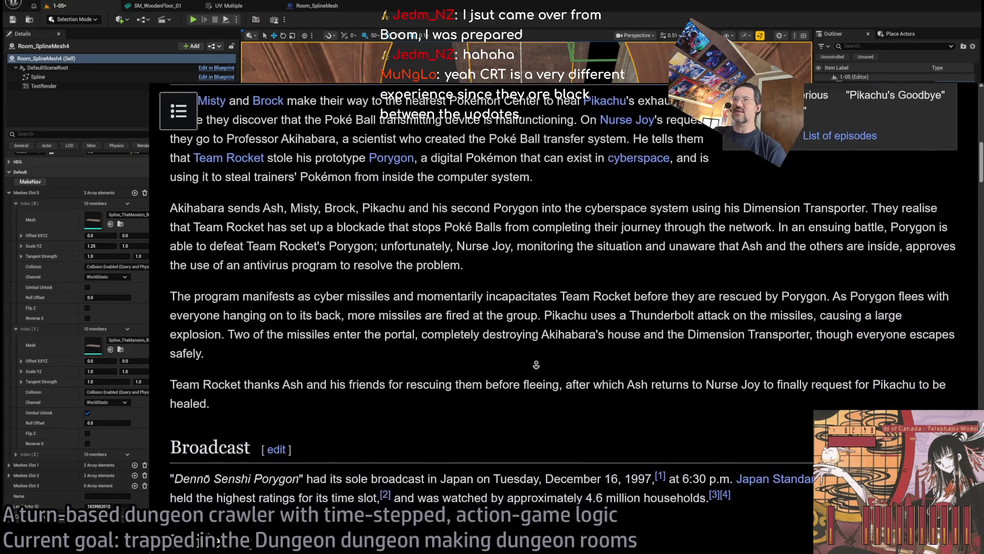
{"action": "double_click", "coordinate": [220, 207]}
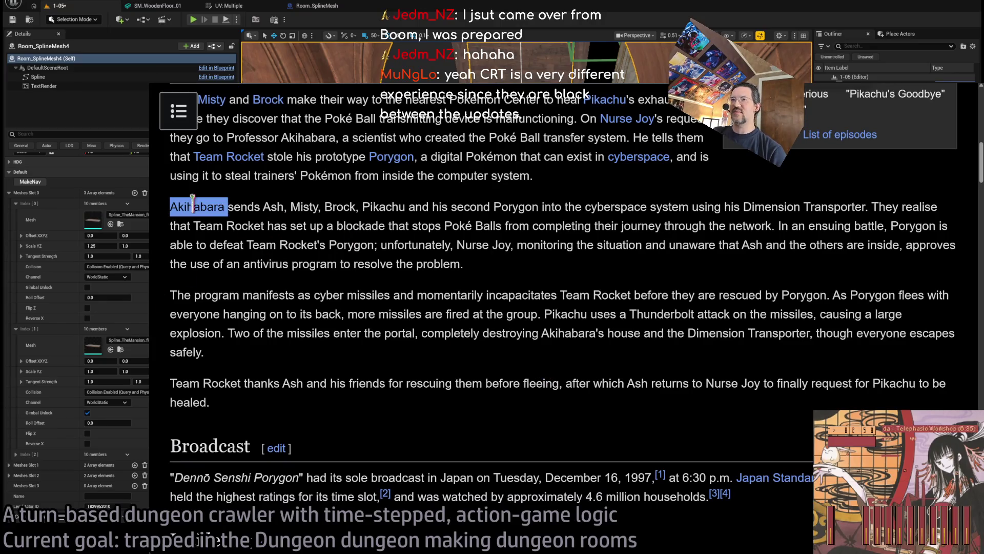
{"action": "left_click_drag", "start_coordinate": [219, 207], "coordinate": [561, 267]}
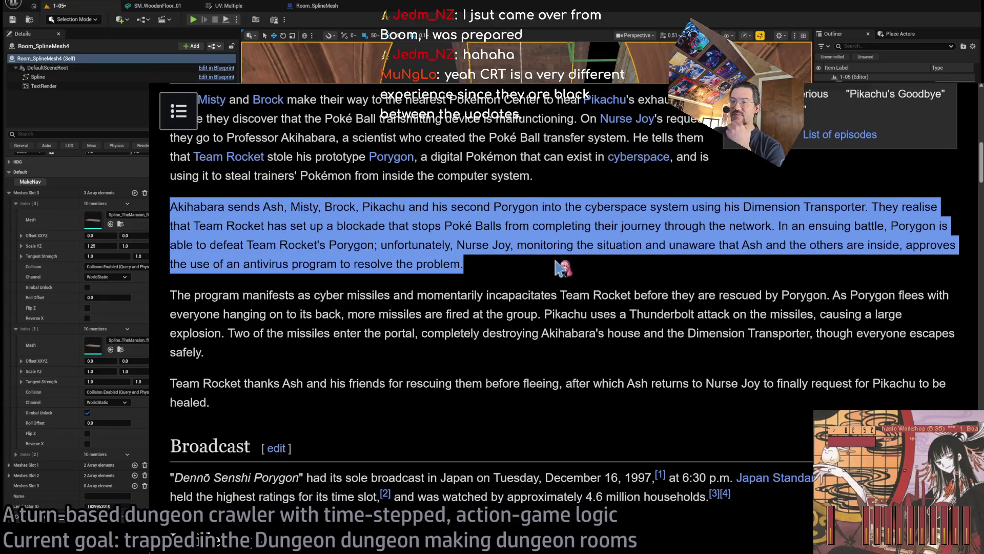
{"action": "left_click", "coordinate": [892, 204]}
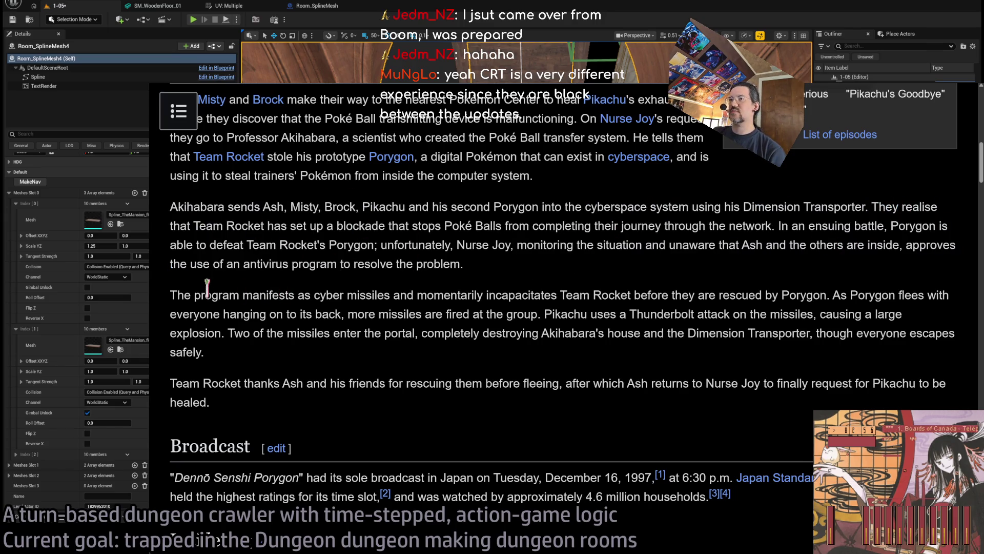
{"action": "scroll", "coordinate": [464, 239], "scroll_direction": "down", "scroll_amount": 3}
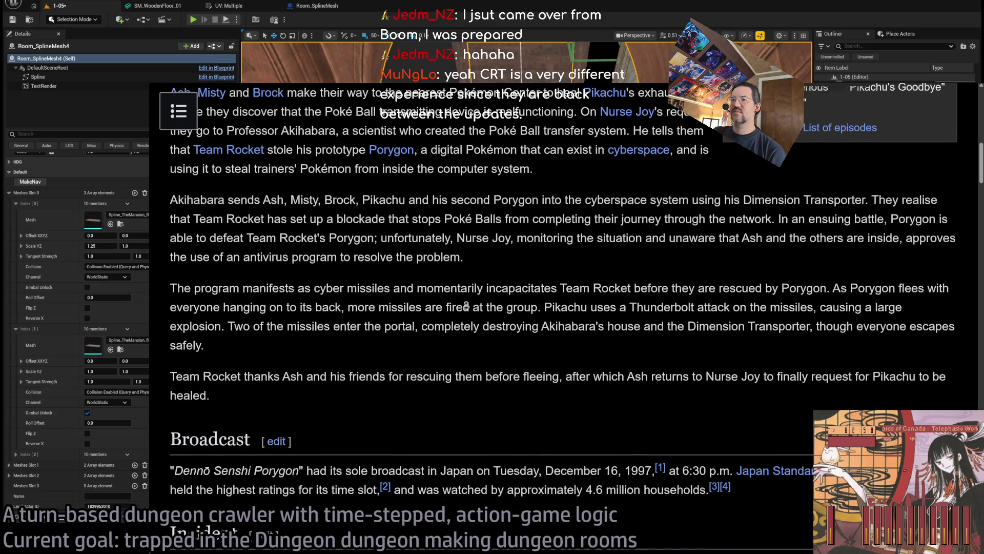
{"action": "scroll", "coordinate": [473, 330], "scroll_direction": "down", "scroll_amount": 3}
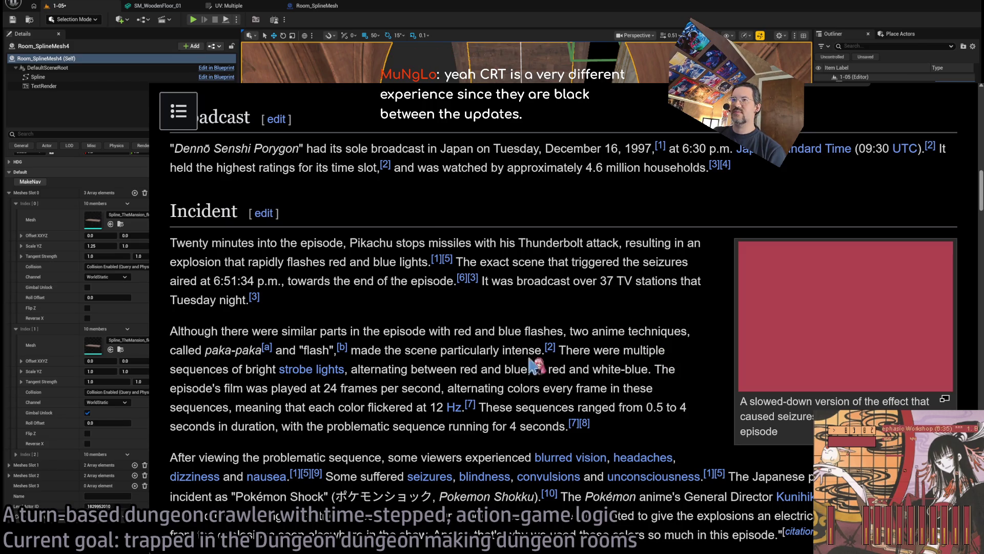
Scroll to Affected people and highlight the counts '310 male and 375'
{"action": "scroll", "coordinate": [621, 292], "scroll_direction": "down", "scroll_amount": 2}
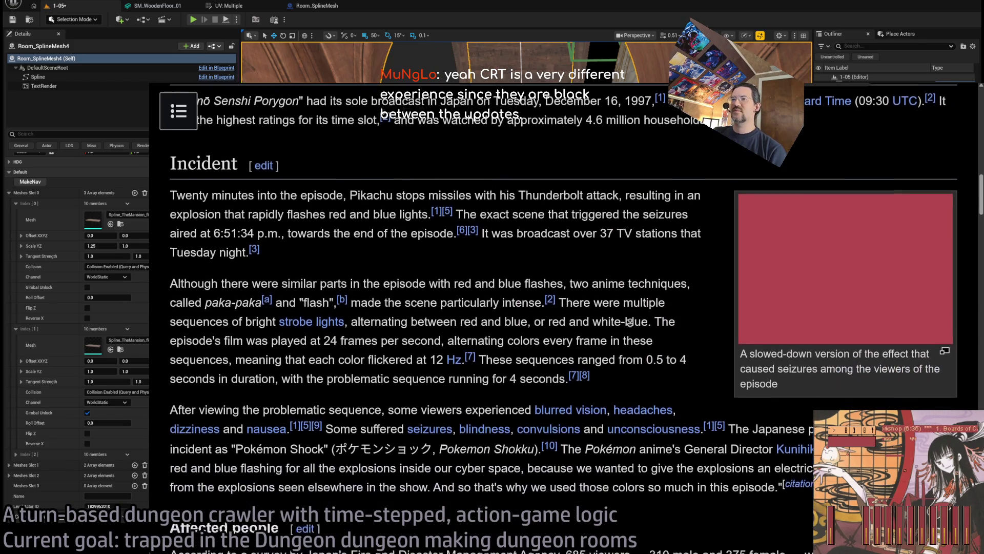
{"action": "scroll", "coordinate": [630, 321], "scroll_direction": "down", "scroll_amount": 3}
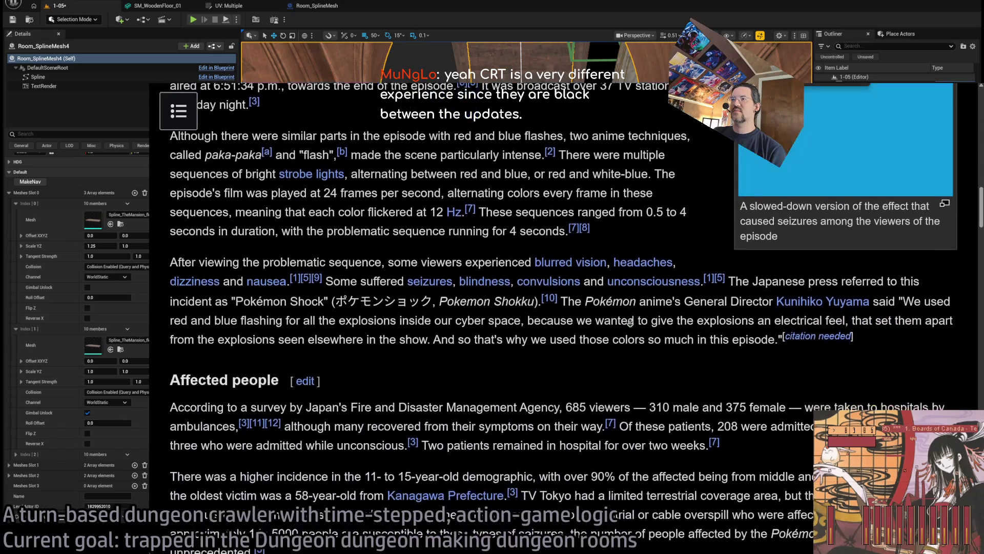
{"action": "scroll", "coordinate": [629, 320], "scroll_direction": "down", "scroll_amount": 3}
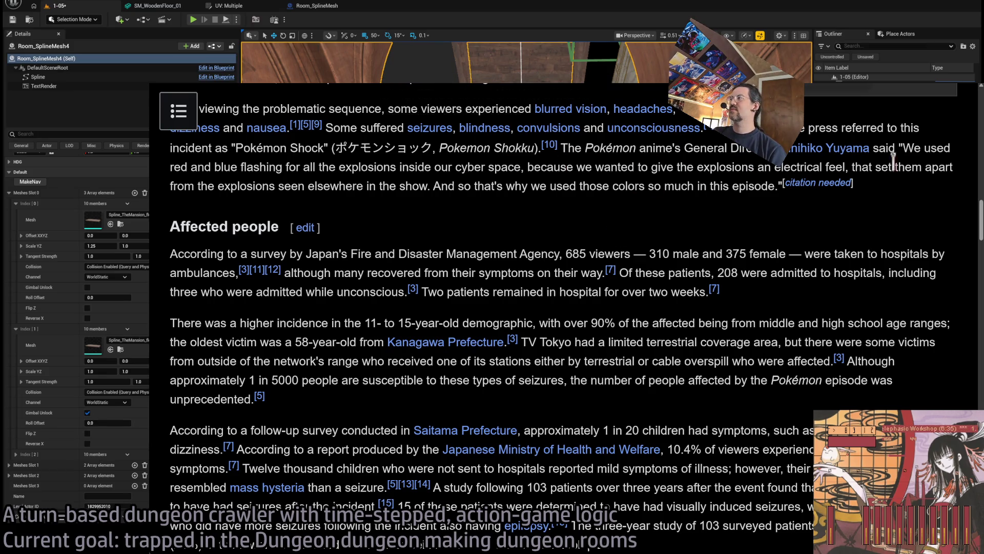
{"action": "scroll", "coordinate": [548, 246], "scroll_direction": "down", "scroll_amount": 2}
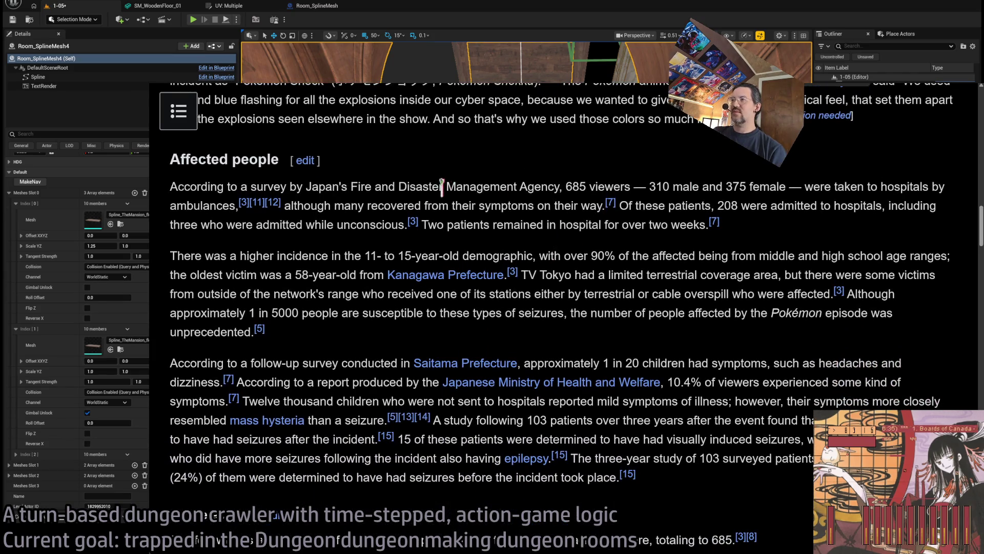
{"action": "left_click_drag", "start_coordinate": [184, 185], "coordinate": [520, 187]}
{"action": "left_click", "coordinate": [682, 185]}
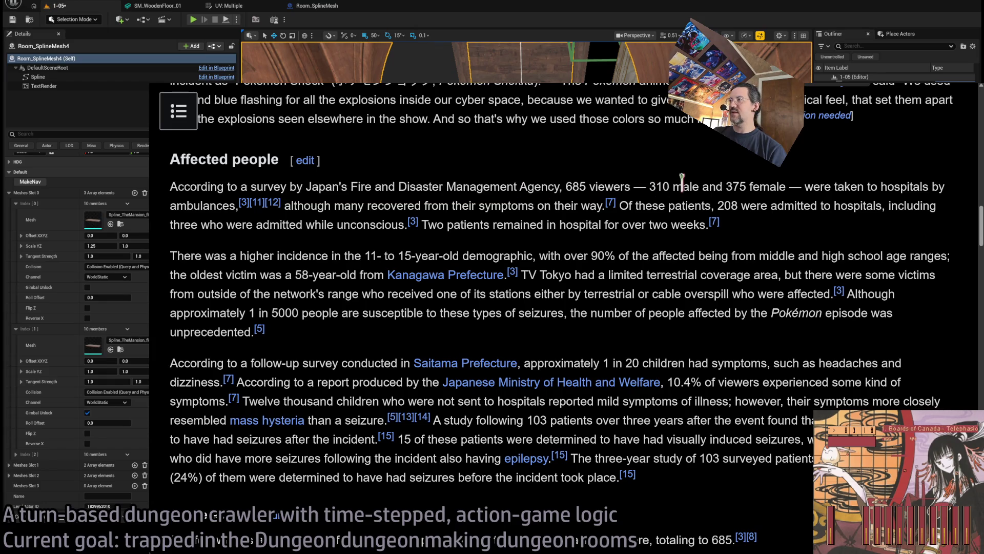
{"action": "double_click", "coordinate": [664, 185]}
{"action": "left_click_drag", "start_coordinate": [664, 183], "coordinate": [721, 186]}
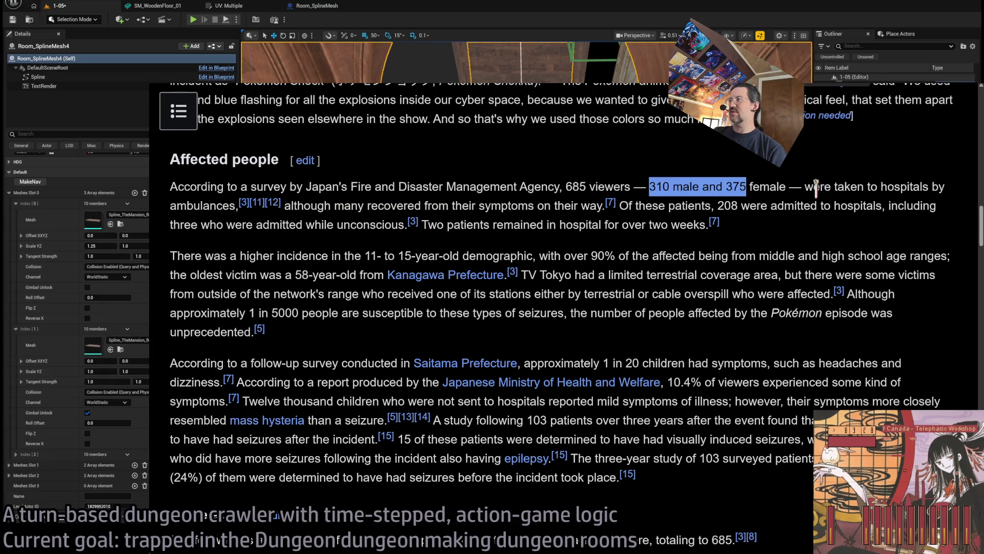
Highlight 'taken', the clause about patients recovering en route, and '208 were admitted'
{"action": "double_click", "coordinate": [843, 187]}
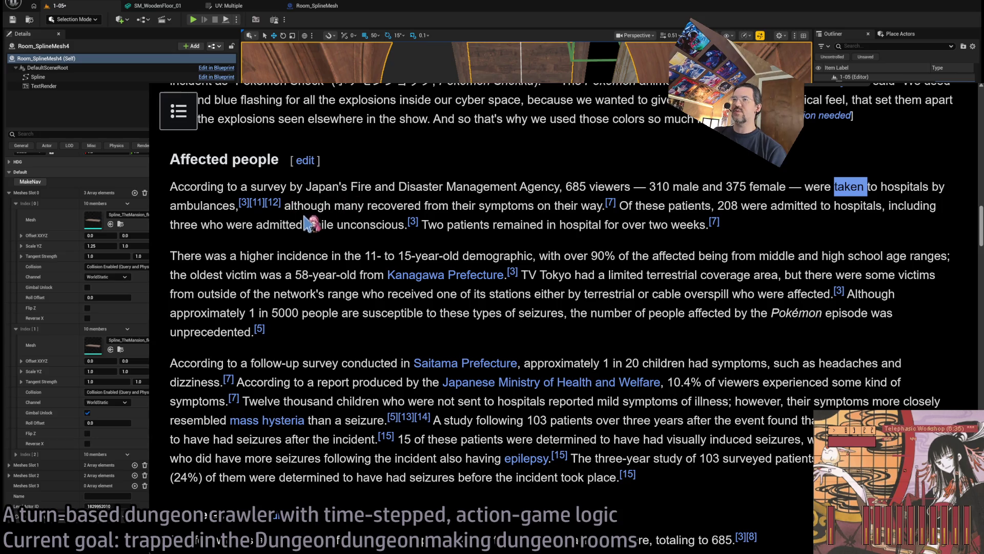
{"action": "left_click_drag", "start_coordinate": [296, 208], "coordinate": [582, 201]}
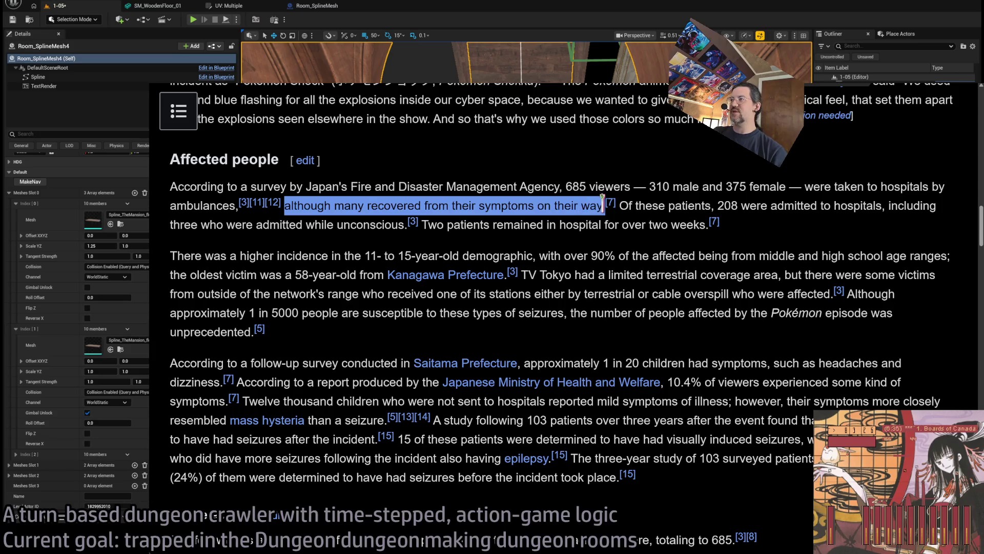
{"action": "double_click", "coordinate": [754, 206]}
{"action": "left_click", "coordinate": [728, 206]}
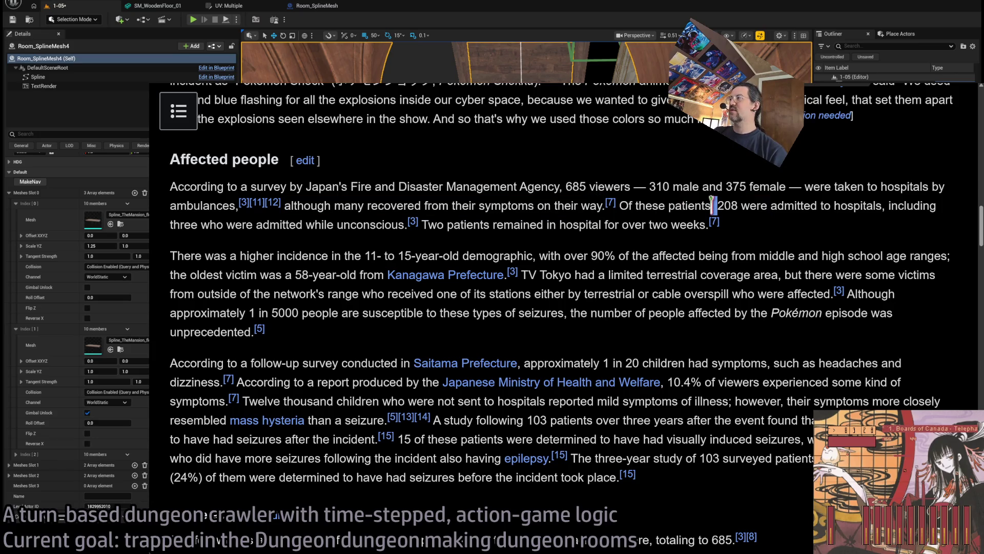
{"action": "mouse_move", "coordinate": [652, 205]}
{"action": "left_mouse_down"}
{"action": "mouse_move", "coordinate": [892, 220]}
{"action": "mouse_move", "coordinate": [659, 208]}
{"action": "mouse_move", "coordinate": [310, 231]}
{"action": "left_mouse_up"}
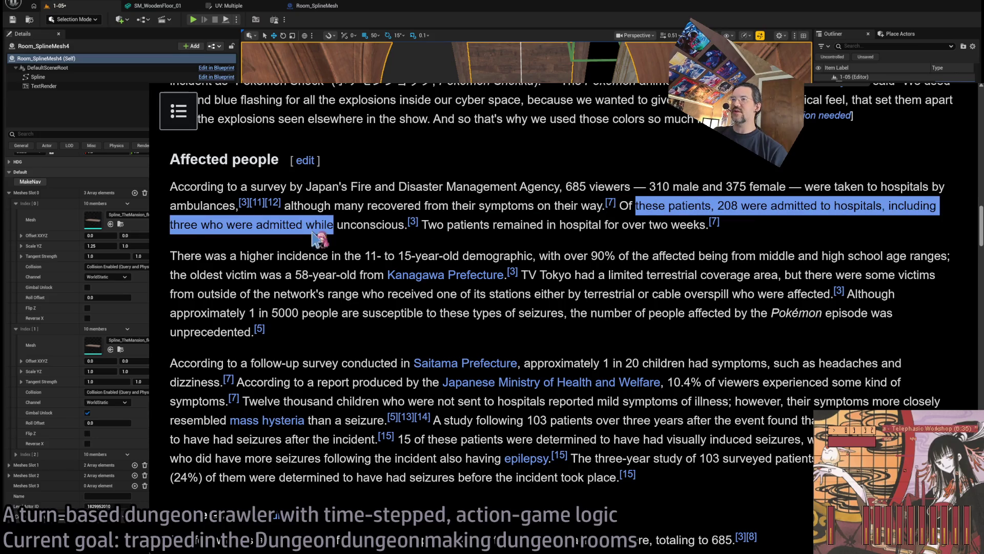
Scroll past Affected people, highlighting '58-year-old', down to the prefecture table
{"action": "left_click", "coordinate": [764, 230]}
{"action": "scroll", "coordinate": [777, 258], "scroll_direction": "down", "scroll_amount": 1}
{"action": "scroll", "coordinate": [776, 257], "scroll_direction": "down", "scroll_amount": 2}
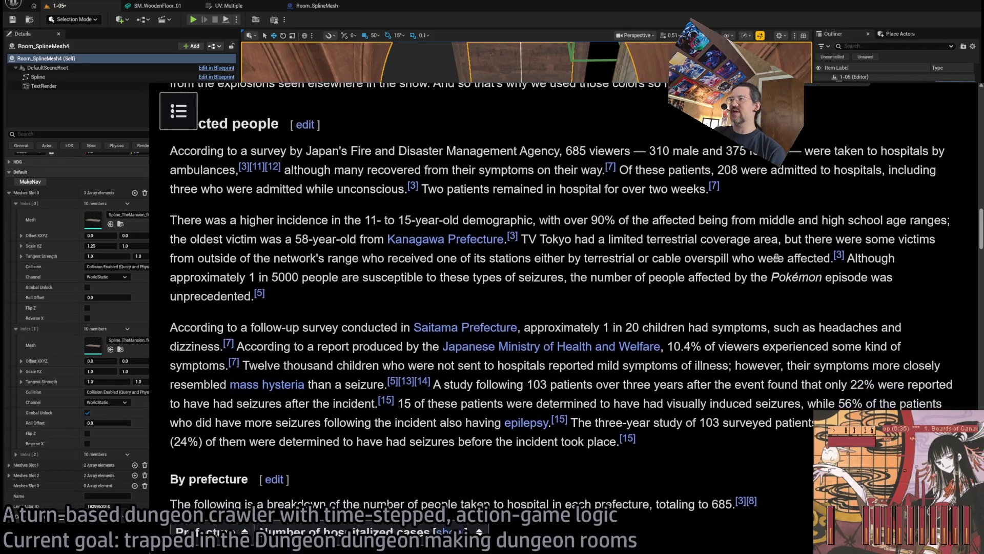
{"action": "scroll", "coordinate": [776, 258], "scroll_direction": "down", "scroll_amount": 1}
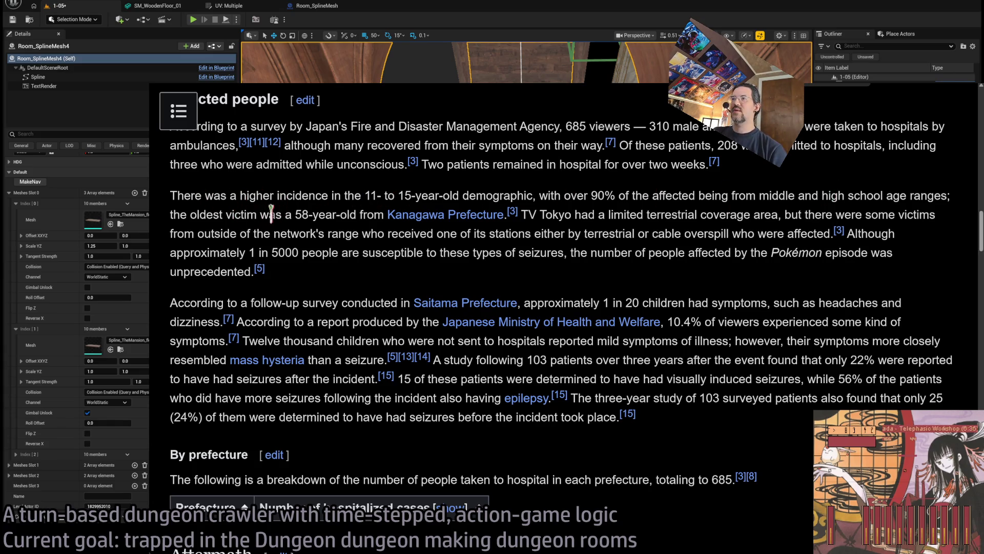
{"action": "left_click_drag", "start_coordinate": [296, 214], "coordinate": [357, 216]}
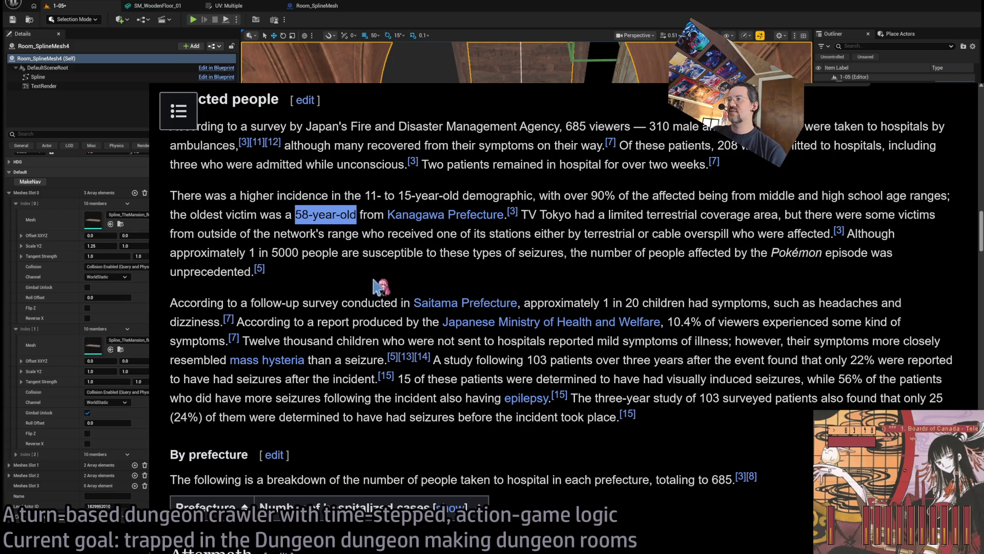
{"action": "middle_click", "coordinate": [815, 270]}
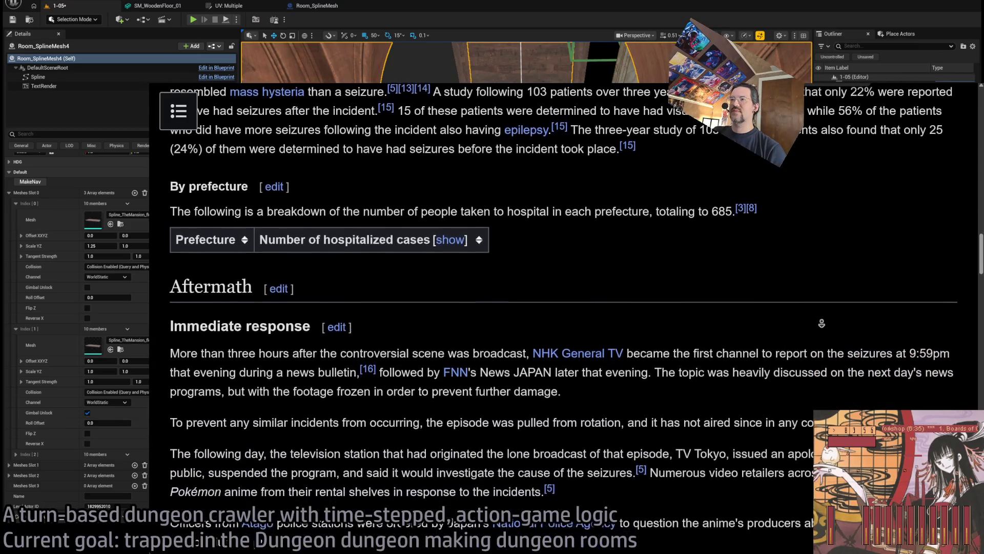
{"action": "left_click", "coordinate": [470, 263]}
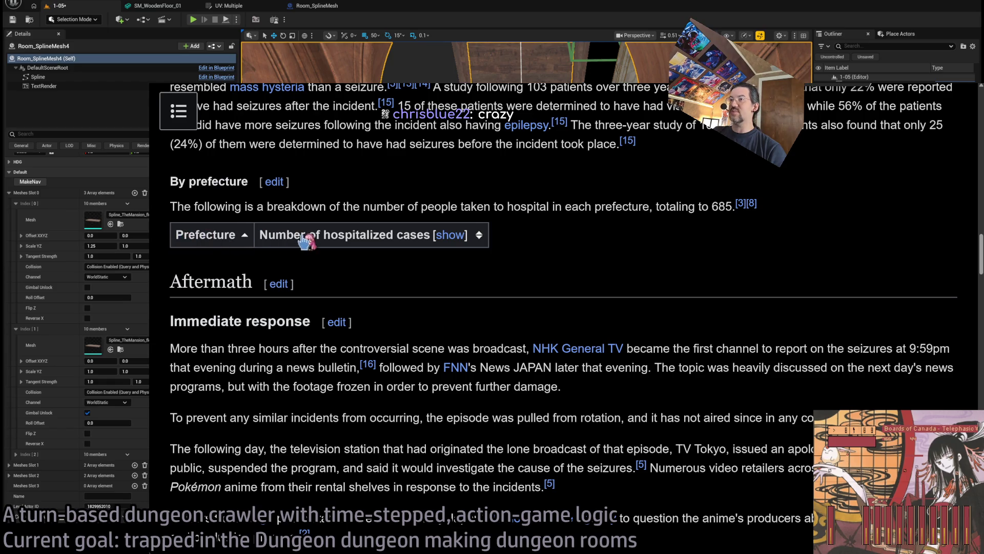
Expand the By prefecture table, sort by hospitalized cases descending, and highlight Kanagawa
{"action": "left_click", "coordinate": [451, 240]}
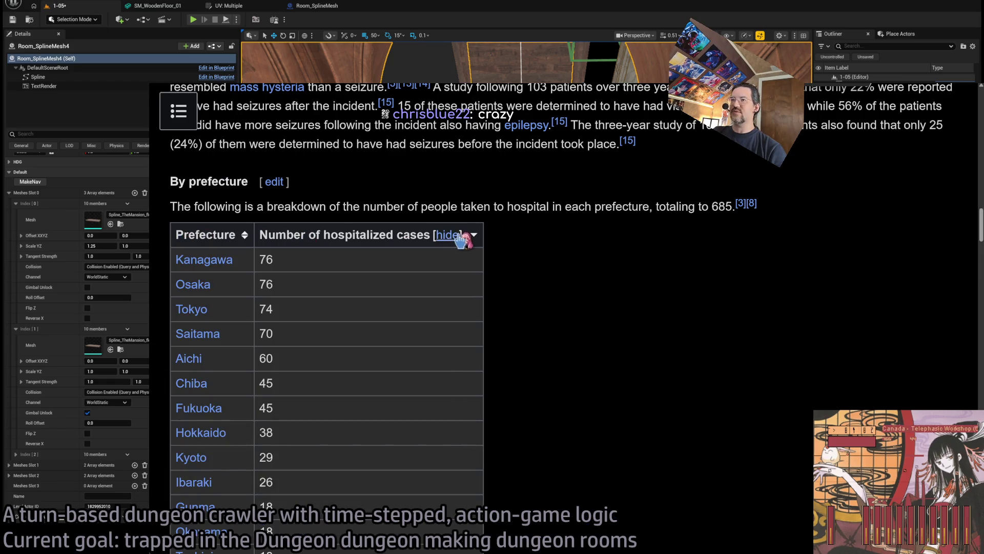
{"action": "left_click", "coordinate": [300, 240]}
{"action": "left_click", "coordinate": [221, 238]}
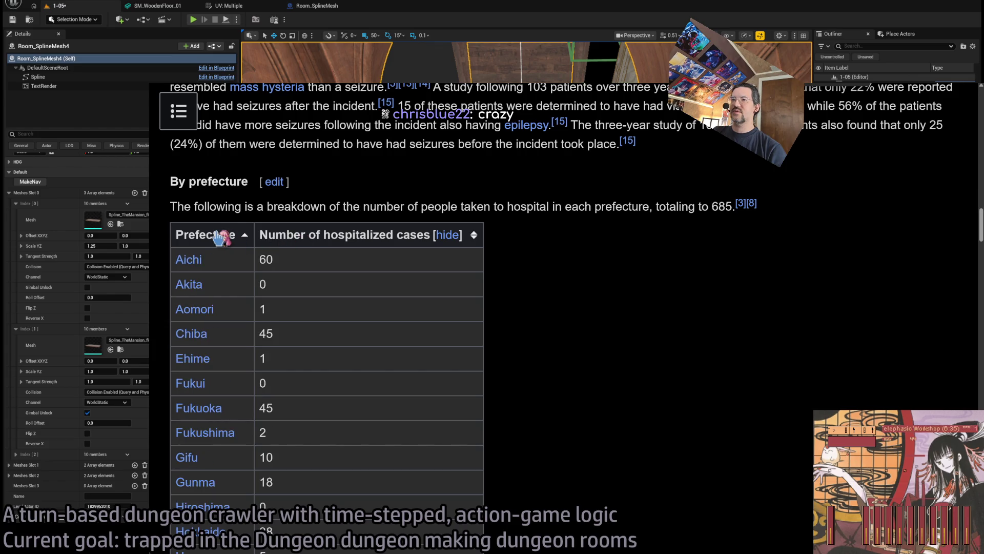
{"action": "left_click", "coordinate": [226, 237]}
{"action": "left_click", "coordinate": [281, 239]}
{"action": "left_click", "coordinate": [302, 239]}
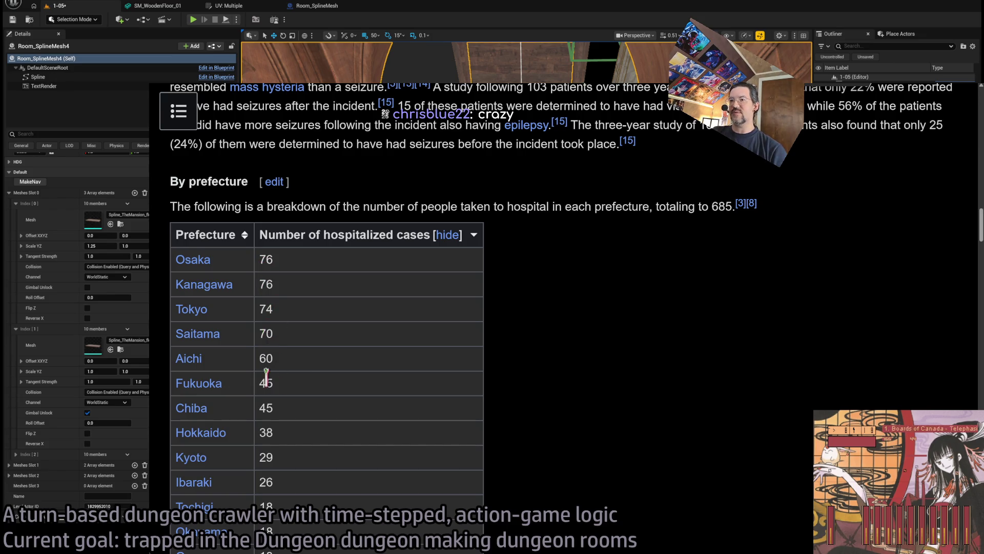
{"action": "left_click_drag", "start_coordinate": [241, 286], "coordinate": [179, 295]}
{"action": "key", "text": "ctrl+c"}
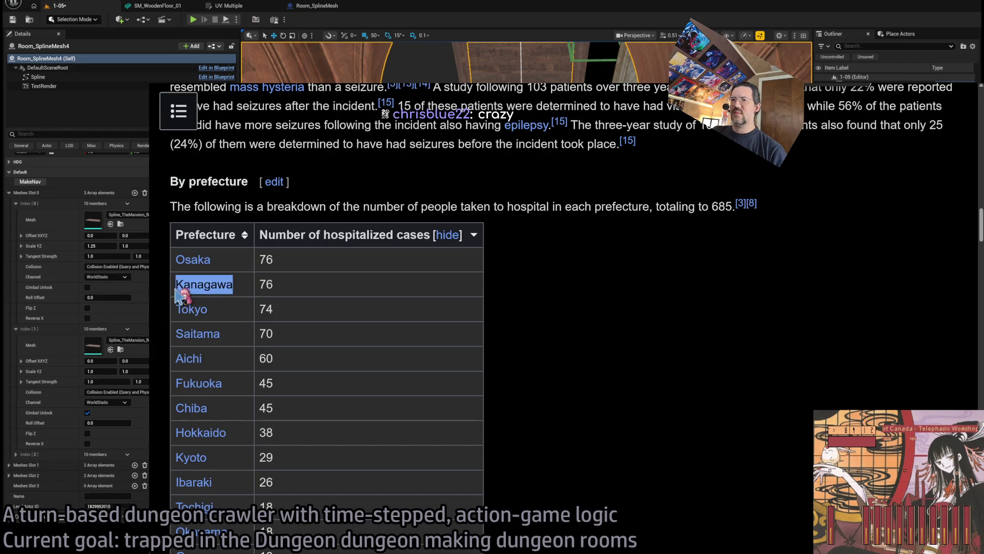
{"action": "left_click", "coordinate": [460, 311]}
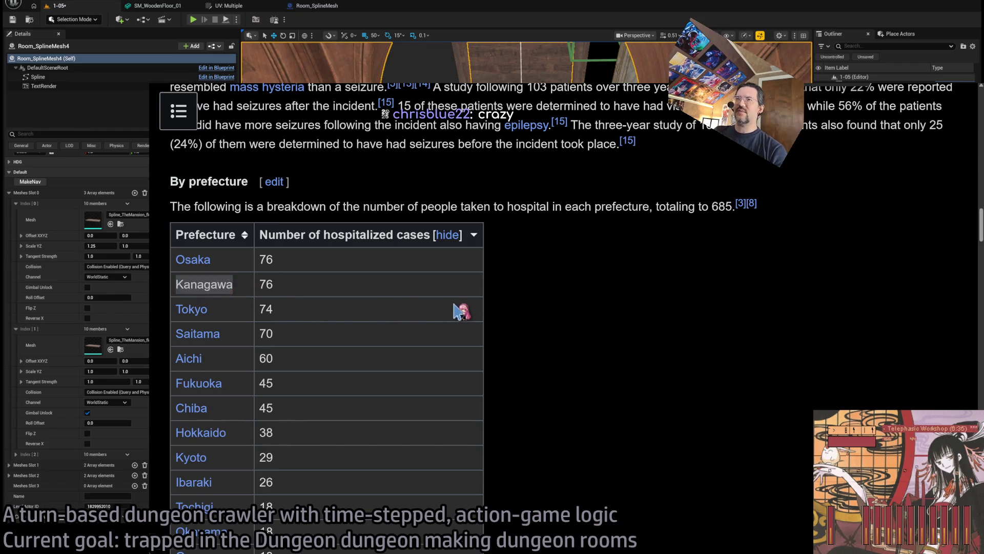
{"action": "key", "text": "ctrl+t"}
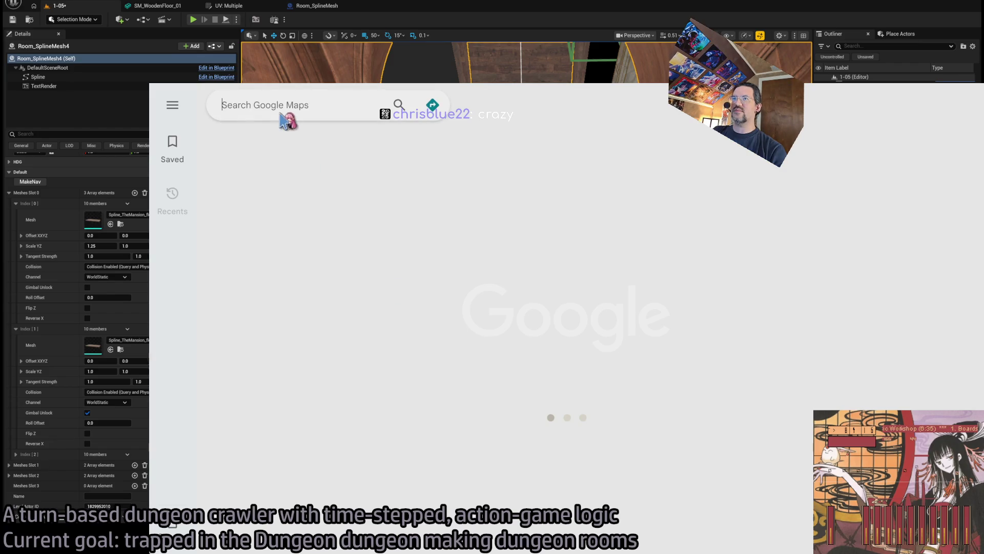
Paste Kanagawa into the Google Maps search, then close Maps to return to Wikipedia
{"action": "key", "text": "ctrl+v"}
{"action": "key", "text": "Return"}
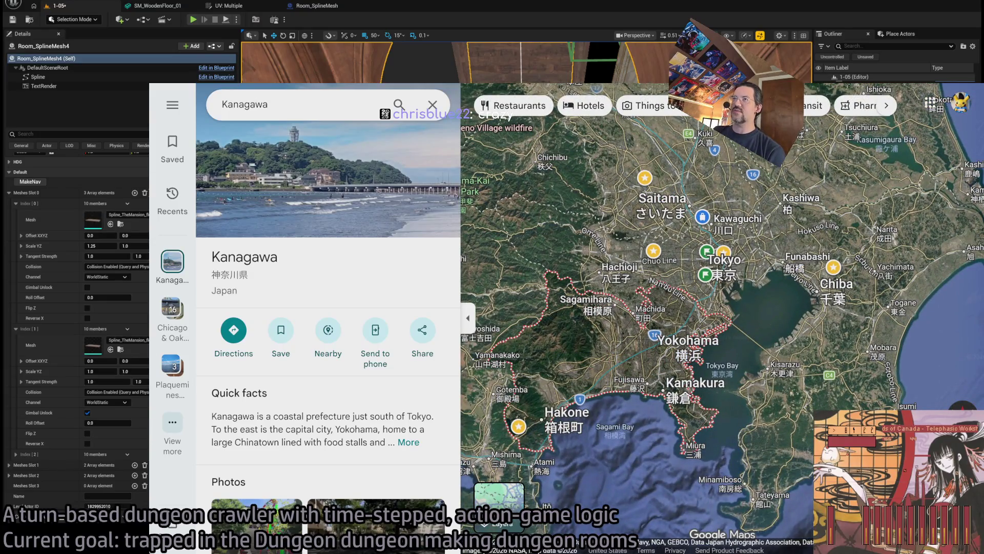
{"action": "key", "text": "ctrl+w"}
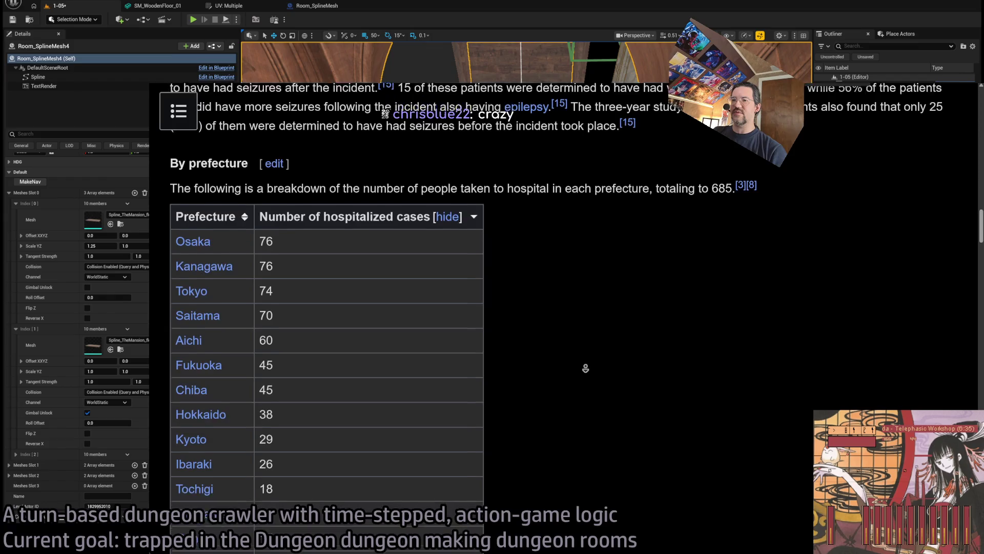
Scroll down from the prefecture table into the Aftermath section
{"action": "scroll", "coordinate": [586, 368], "scroll_direction": "down", "scroll_amount": 8}
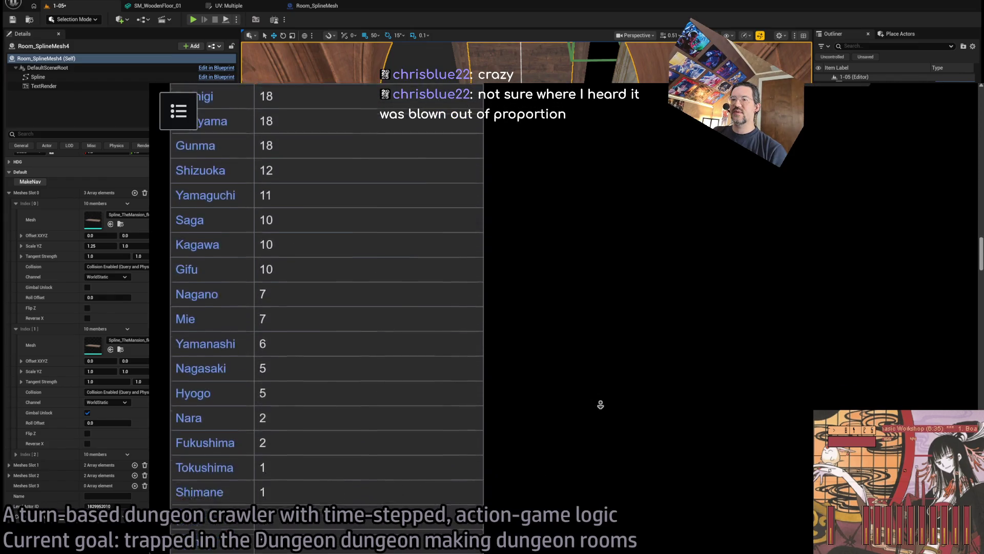
{"action": "scroll", "coordinate": [601, 405], "scroll_direction": "down", "scroll_amount": 15}
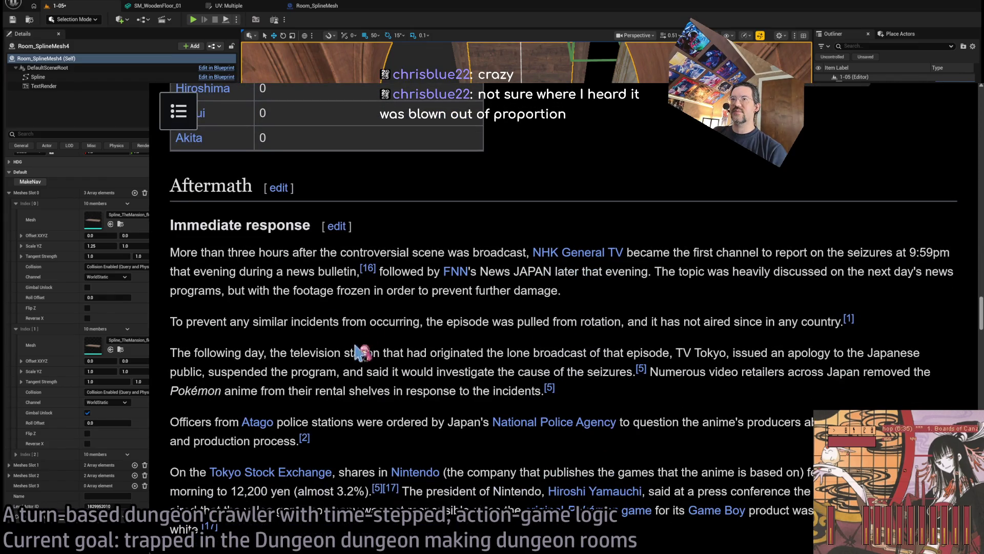
{"action": "scroll", "coordinate": [361, 353], "scroll_direction": "down", "scroll_amount": 1}
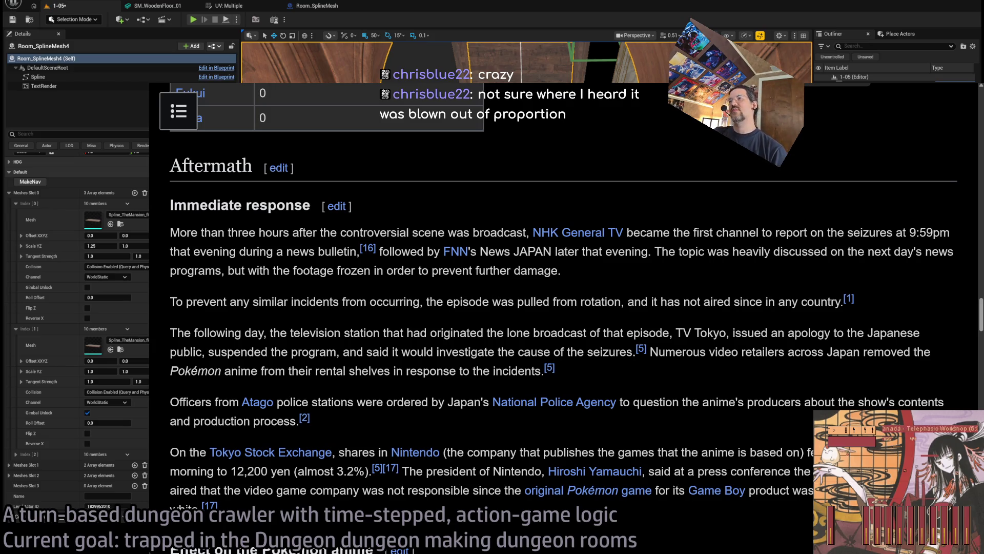
{"action": "middle_click", "coordinate": [526, 210]}
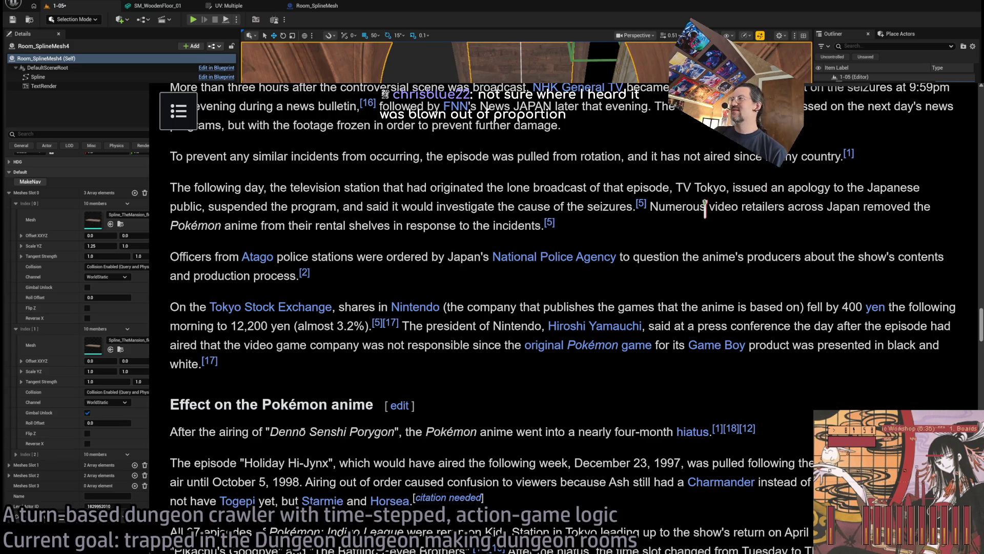
Highlight the sentence about video retailers removing the anime, then read on to Effect on the Pokémon anime
{"action": "mouse_move", "coordinate": [650, 207]}
{"action": "left_mouse_down"}
{"action": "mouse_move", "coordinate": [931, 207]}
{"action": "mouse_move", "coordinate": [769, 232]}
{"action": "left_mouse_up"}
{"action": "left_click_drag", "start_coordinate": [254, 229], "coordinate": [520, 238]}
{"action": "left_click", "coordinate": [626, 240]}
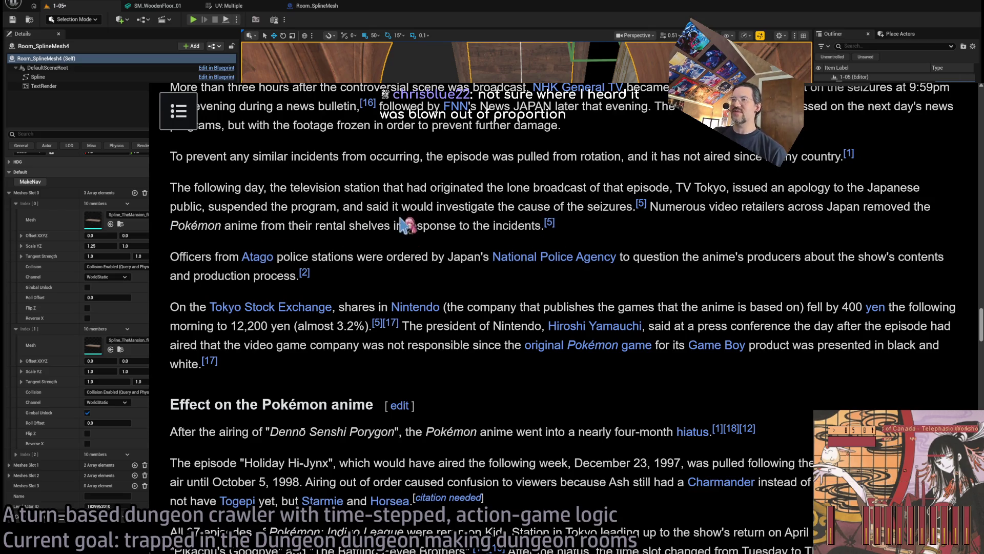
{"action": "scroll", "coordinate": [413, 243], "scroll_direction": "down", "scroll_amount": 3}
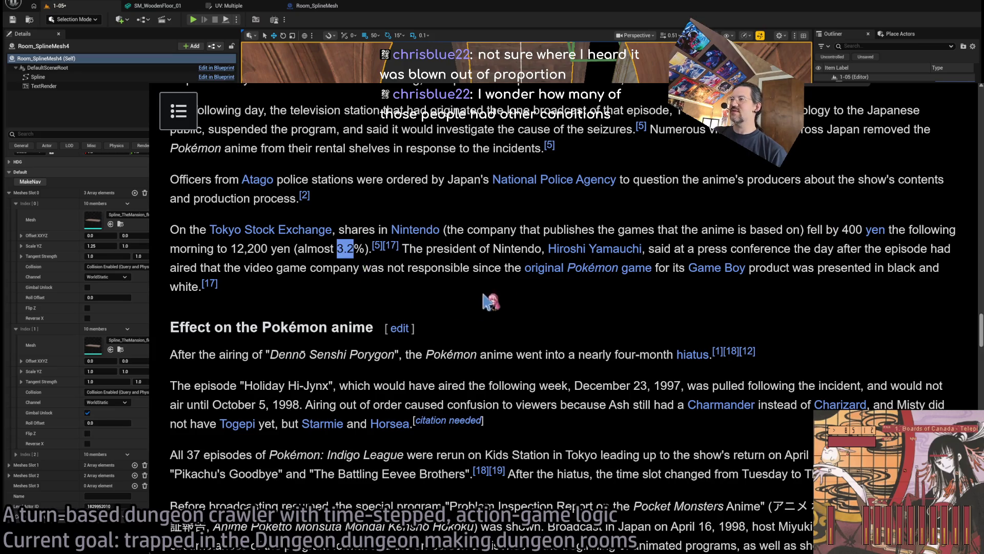
{"action": "middle_click", "coordinate": [480, 239]}
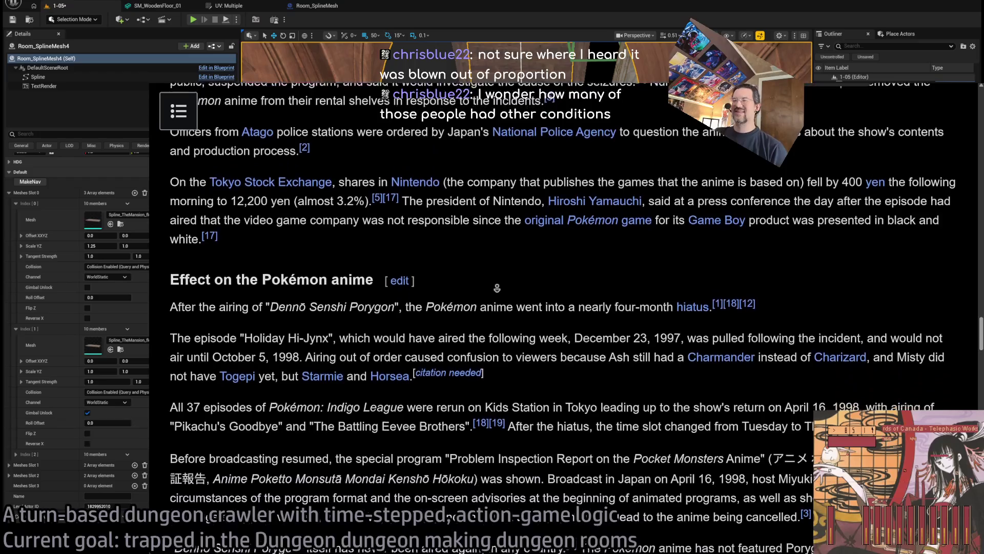
{"action": "middle_click", "coordinate": [531, 305]}
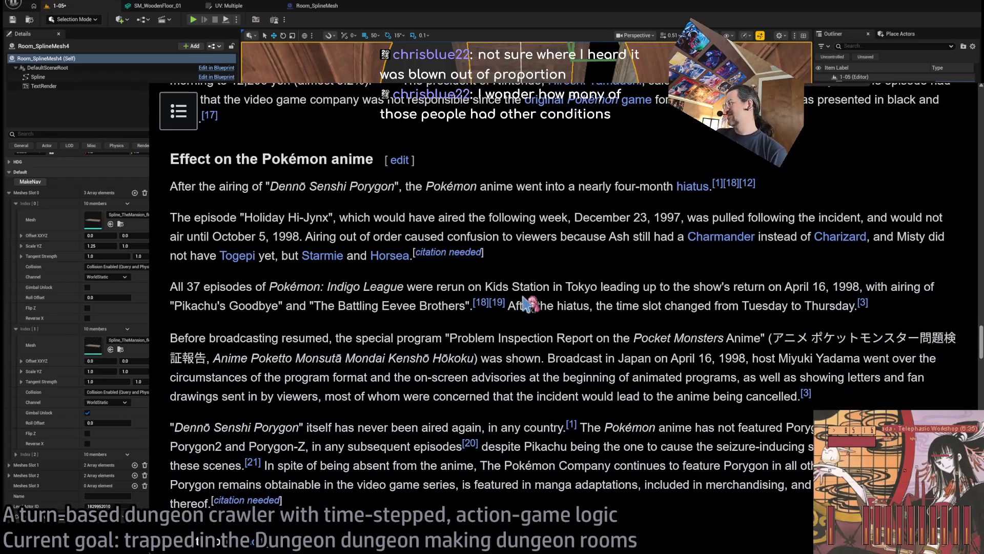
{"action": "key", "text": "ctrl+t"}
Type 'in' to load the S&P 500 (.INX) Google Finance quote, then switch back to Wikipedia
{"action": "type", "text": "in"}
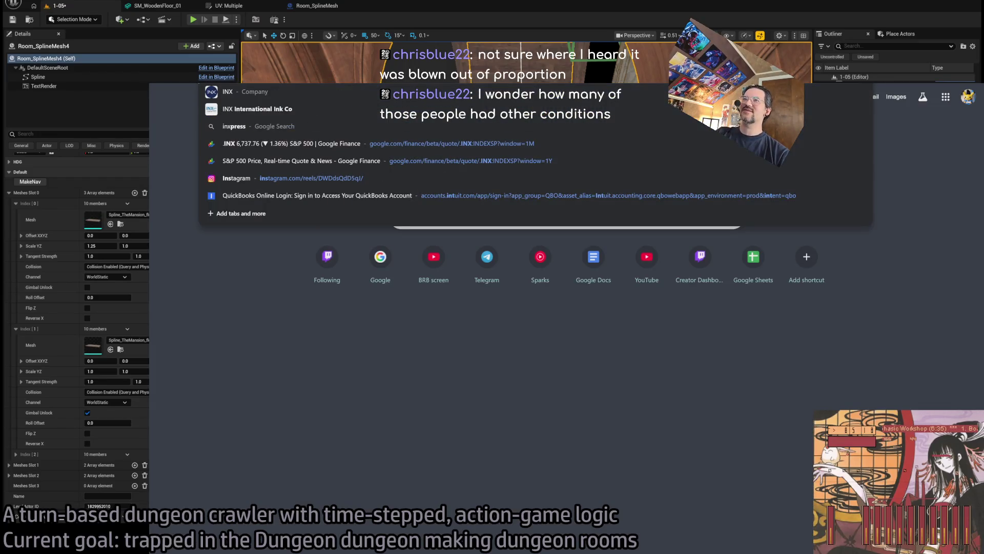
{"action": "key", "text": "Return"}
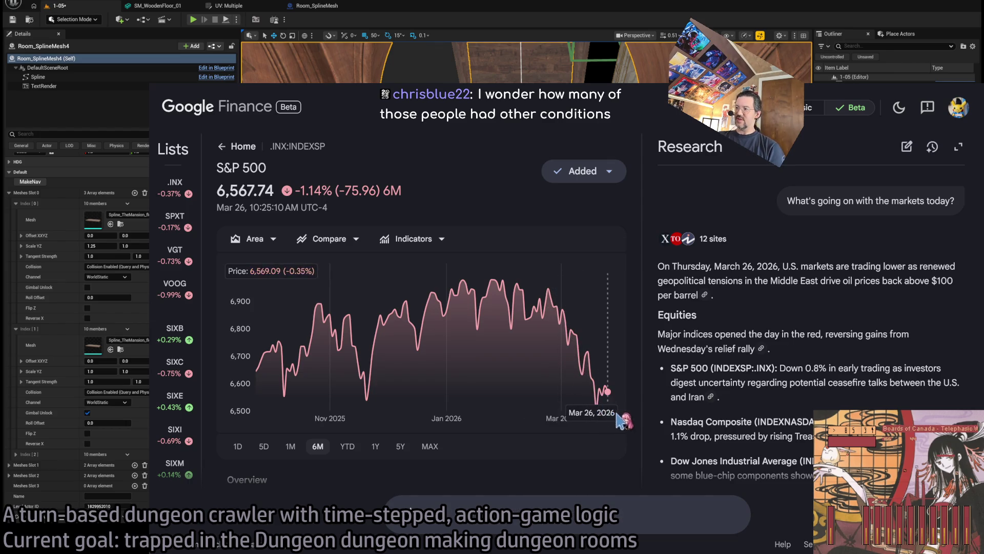
{"action": "key", "text": "ctrl+Tab"}
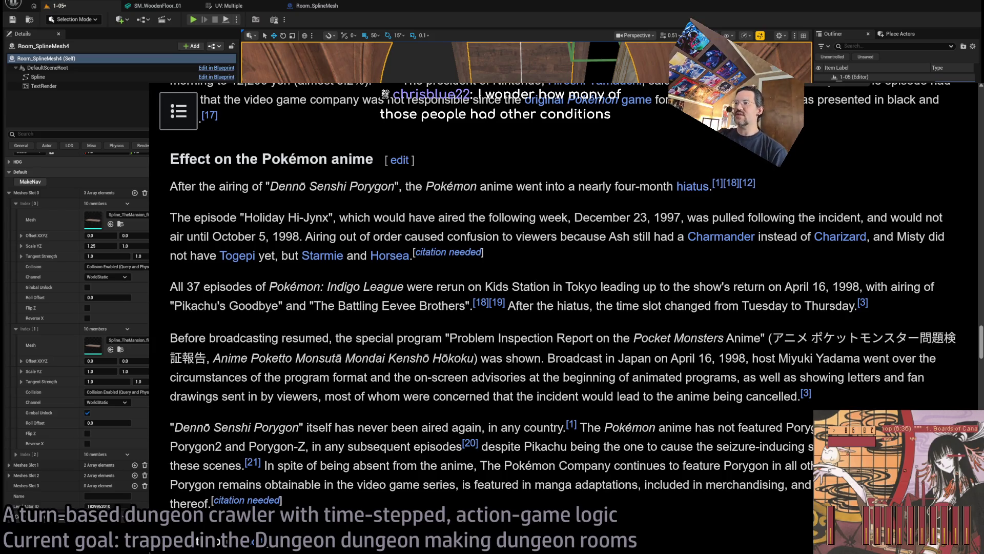
Highlight the Before broadcasting passage from 'the special' to 'would'
{"action": "mouse_move", "coordinate": [356, 337]}
{"action": "left_mouse_down"}
{"action": "mouse_move", "coordinate": [612, 396]}
{"action": "mouse_move", "coordinate": [346, 338]}
{"action": "mouse_move", "coordinate": [585, 396]}
{"action": "left_mouse_up"}
{"action": "left_click_drag", "start_coordinate": [336, 338], "coordinate": [585, 395]}
{"action": "left_click", "coordinate": [394, 355]}
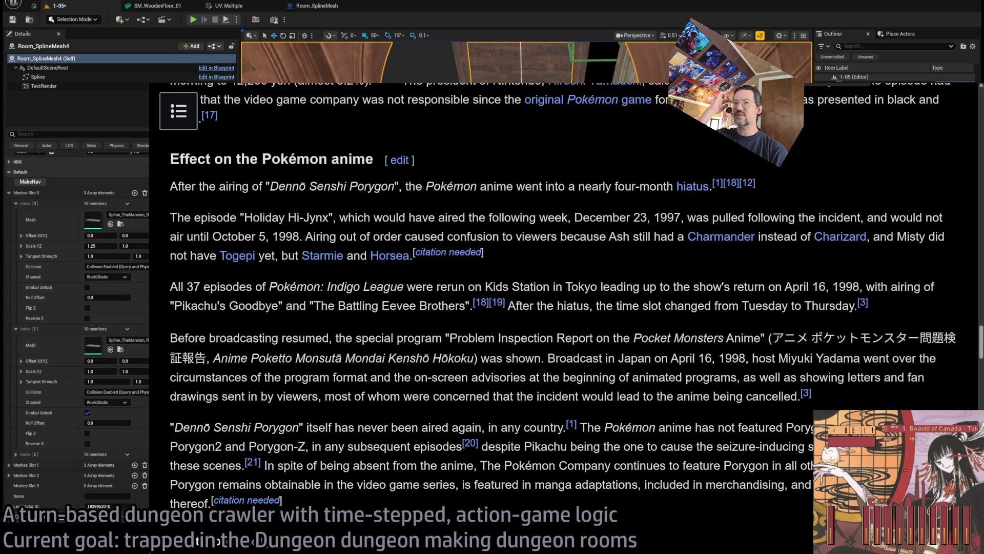
Hide the Number of hospitalized cases by prefecture table
{"action": "scroll", "coordinate": [584, 282], "scroll_direction": "up", "scroll_amount": 20}
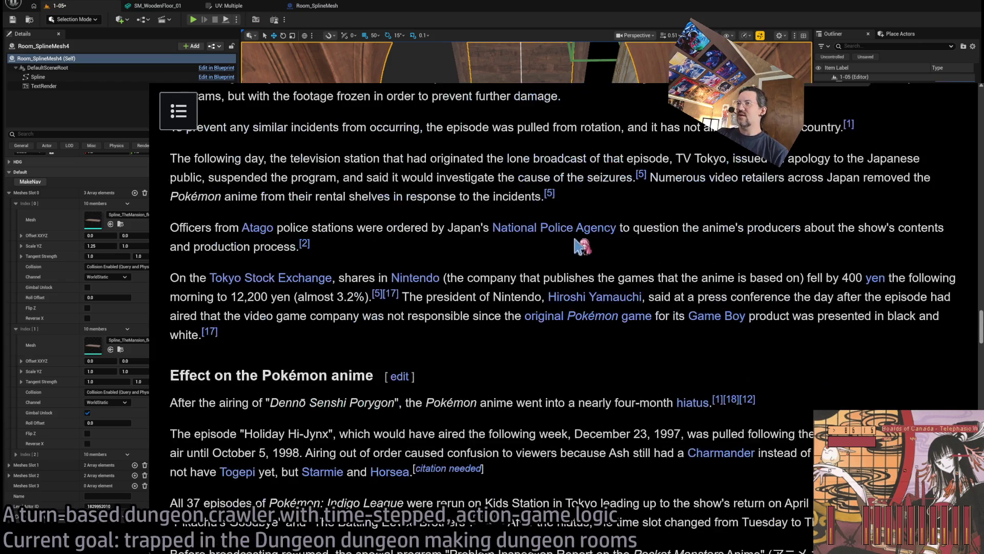
{"action": "scroll", "coordinate": [379, 318], "scroll_direction": "down", "scroll_amount": 4}
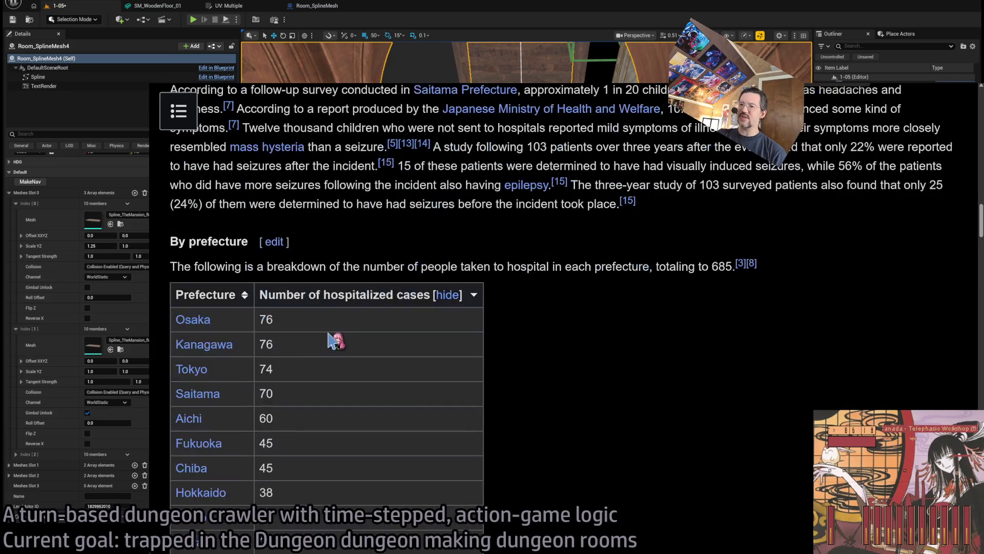
{"action": "left_click", "coordinate": [449, 294]}
{"action": "scroll", "coordinate": [660, 365], "scroll_direction": "up", "scroll_amount": 8}
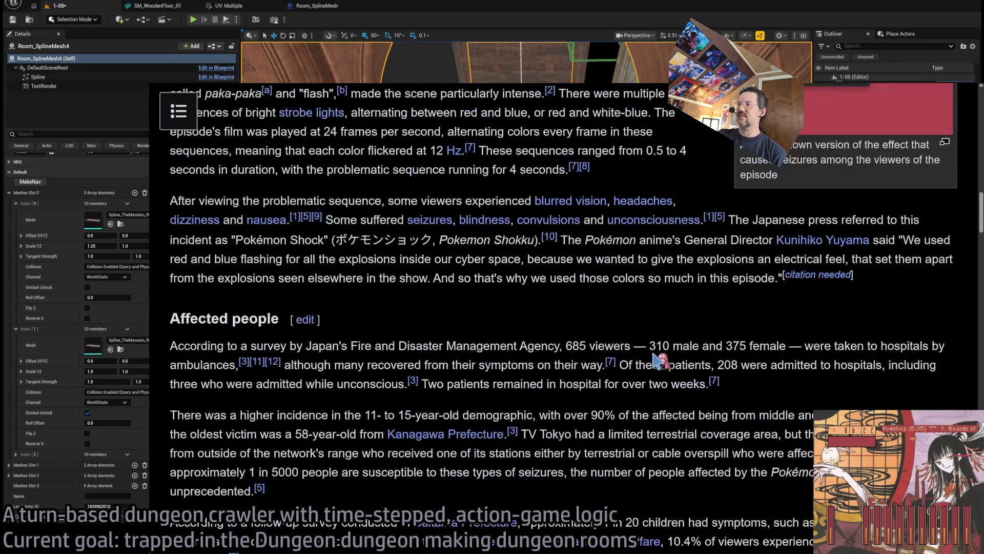
{"action": "scroll", "coordinate": [622, 343], "scroll_direction": "down", "scroll_amount": 2}
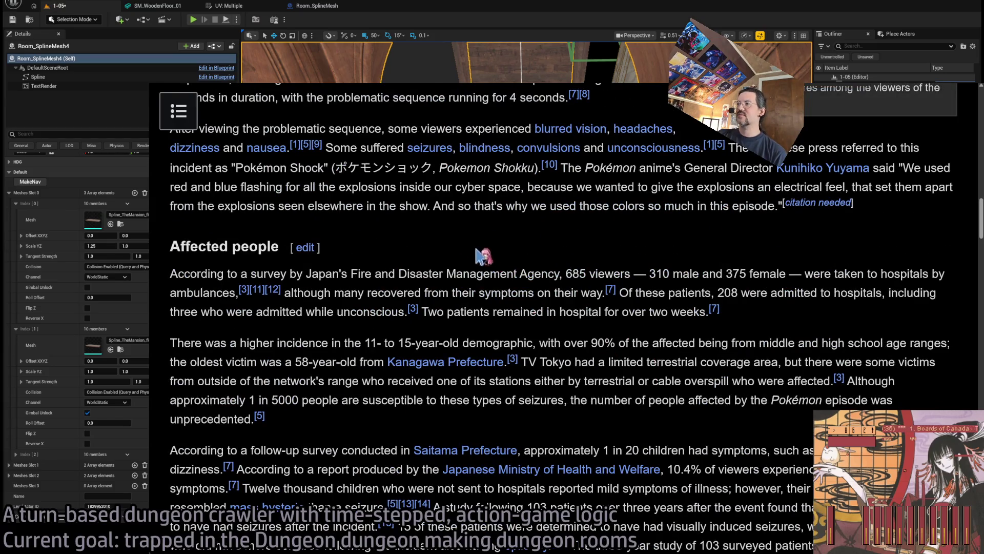
Select the 685-viewers survey paragraph, then clear it and scroll to Immediate response
{"action": "triple_click", "coordinate": [757, 317]}
{"action": "left_click", "coordinate": [756, 318]}
{"action": "triple_click", "coordinate": [762, 322]}
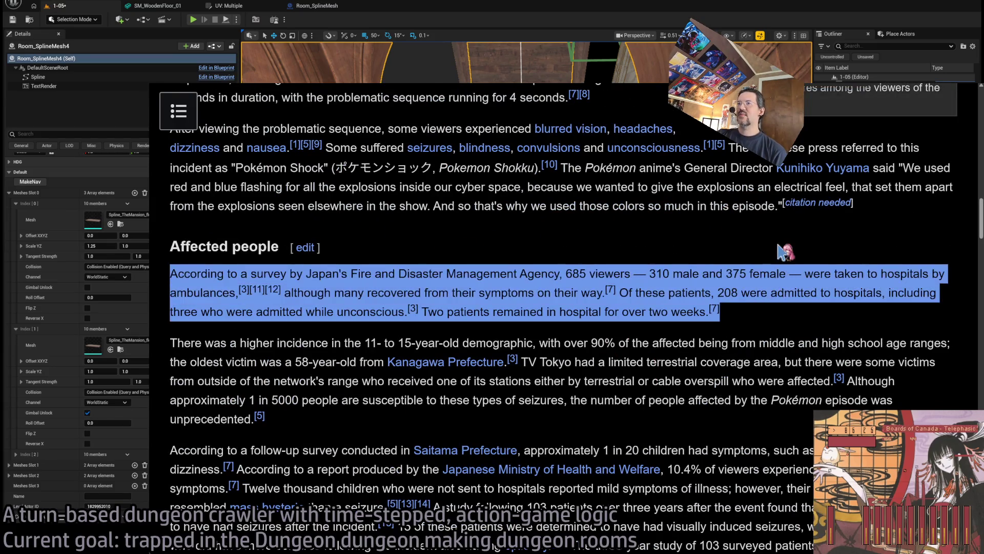
{"action": "left_click", "coordinate": [762, 322]}
{"action": "triple_click", "coordinate": [815, 313]}
{"action": "scroll", "coordinate": [688, 294], "scroll_direction": "up", "scroll_amount": 5}
{"action": "scroll", "coordinate": [688, 294], "scroll_direction": "up", "scroll_amount": 10}
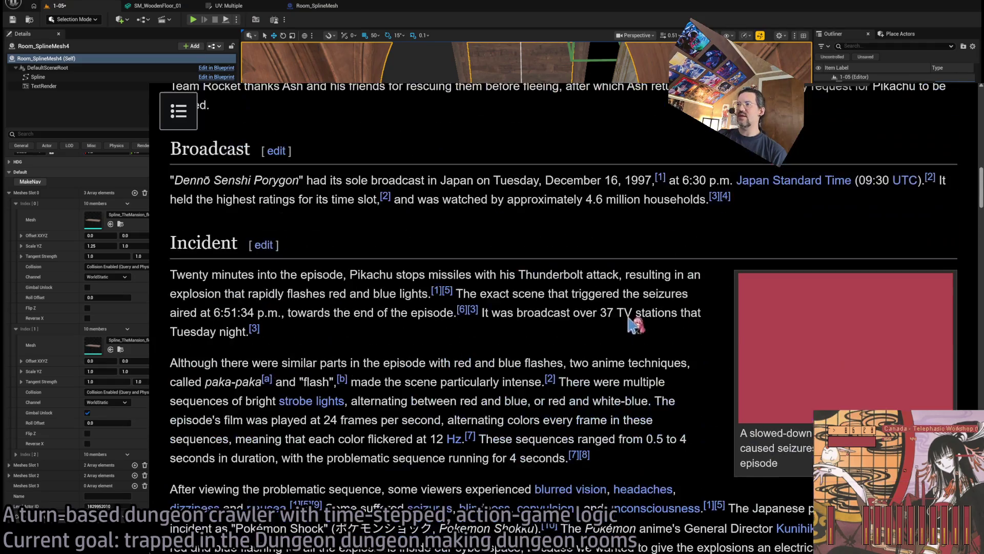
{"action": "scroll", "coordinate": [610, 339], "scroll_direction": "up", "scroll_amount": 3}
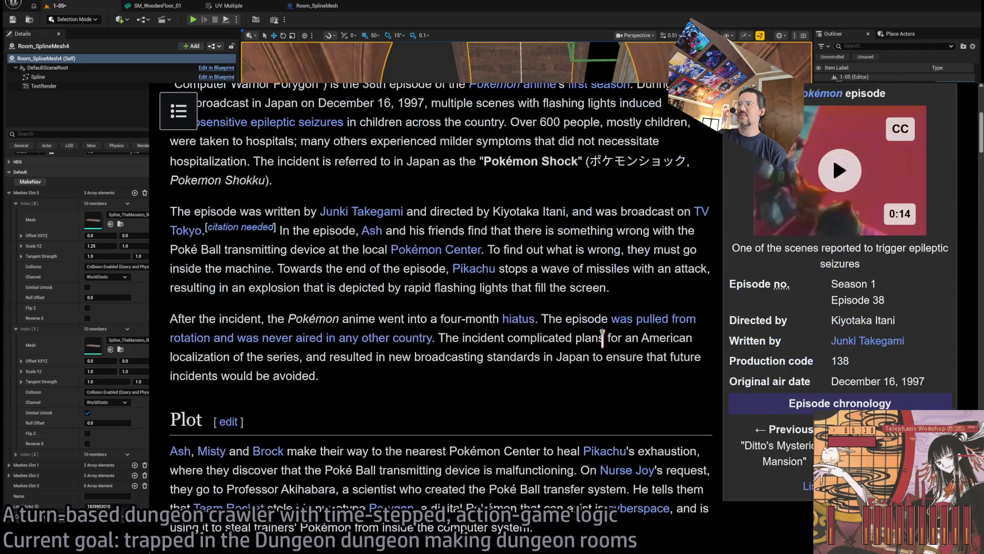
{"action": "scroll", "coordinate": [604, 343], "scroll_direction": "down", "scroll_amount": 18}
{"action": "scroll", "coordinate": [608, 345], "scroll_direction": "down", "scroll_amount": 4}
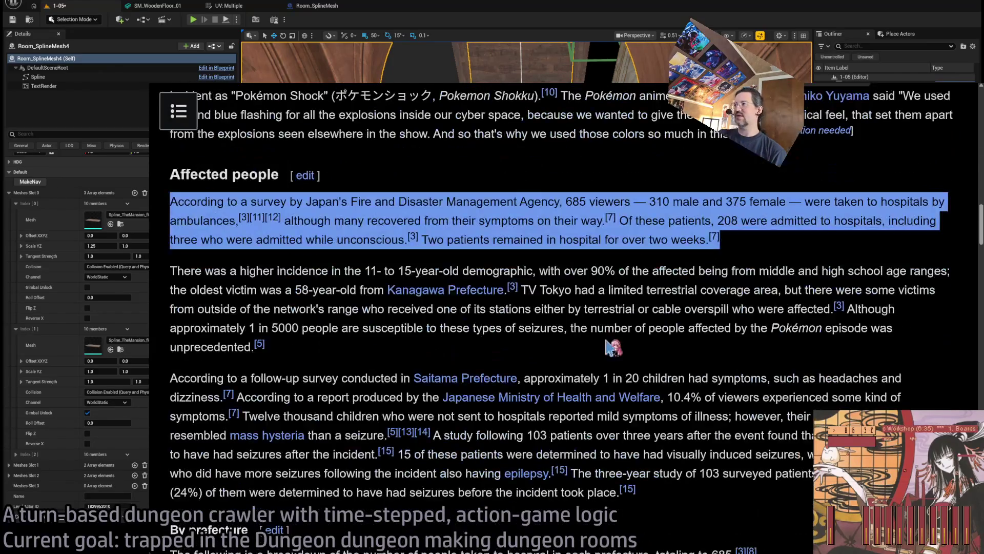
{"action": "left_click", "coordinate": [819, 237]}
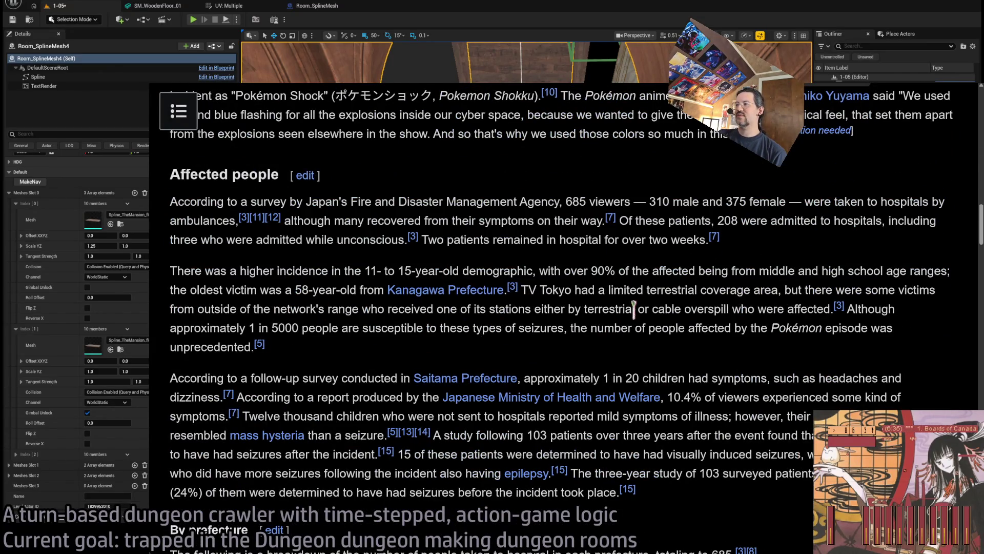
{"action": "scroll", "coordinate": [366, 332], "scroll_direction": "down", "scroll_amount": 1}
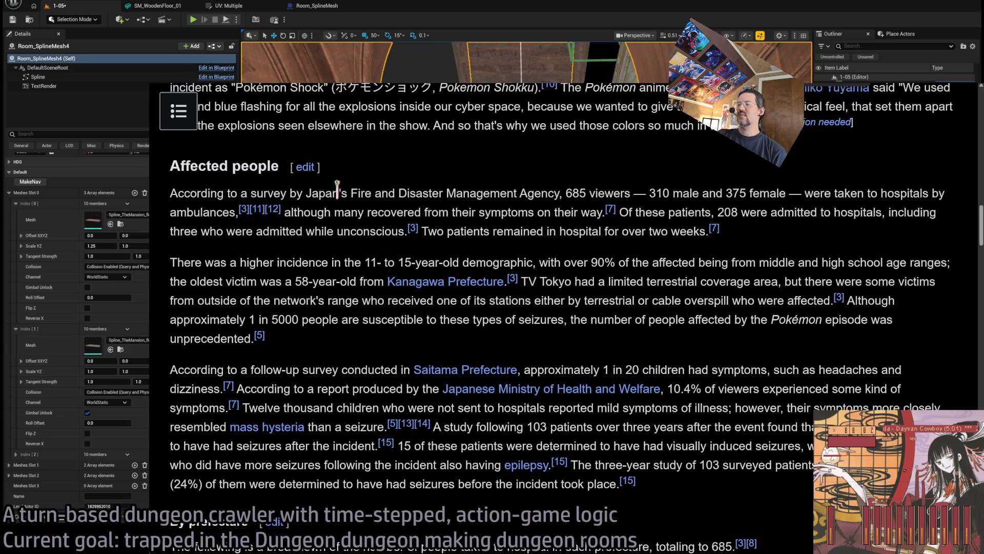
{"action": "scroll", "coordinate": [500, 354], "scroll_direction": "down", "scroll_amount": 8}
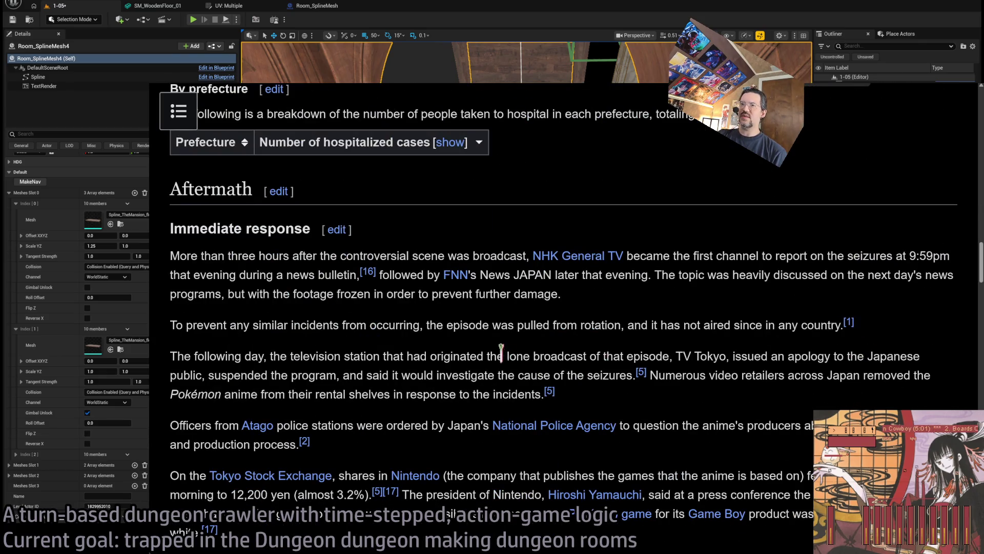
{"action": "middle_click", "coordinate": [589, 220]}
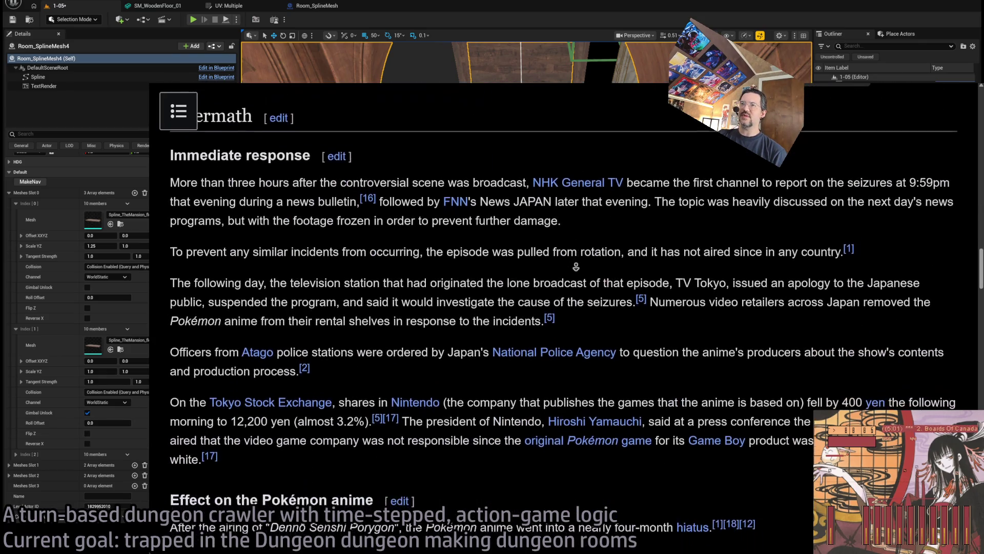
{"action": "left_click", "coordinate": [513, 287]}
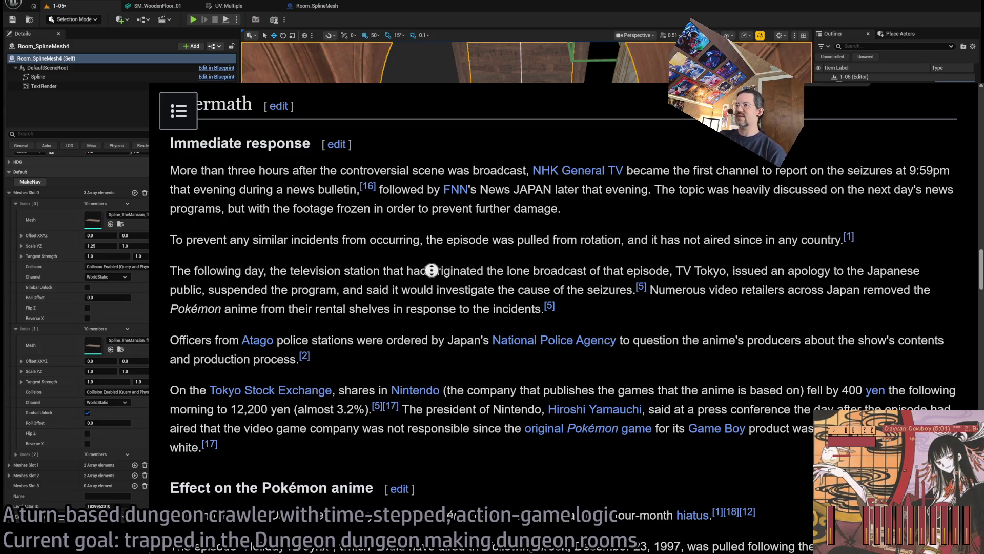
{"action": "scroll", "coordinate": [431, 270], "scroll_direction": "down", "scroll_amount": 3}
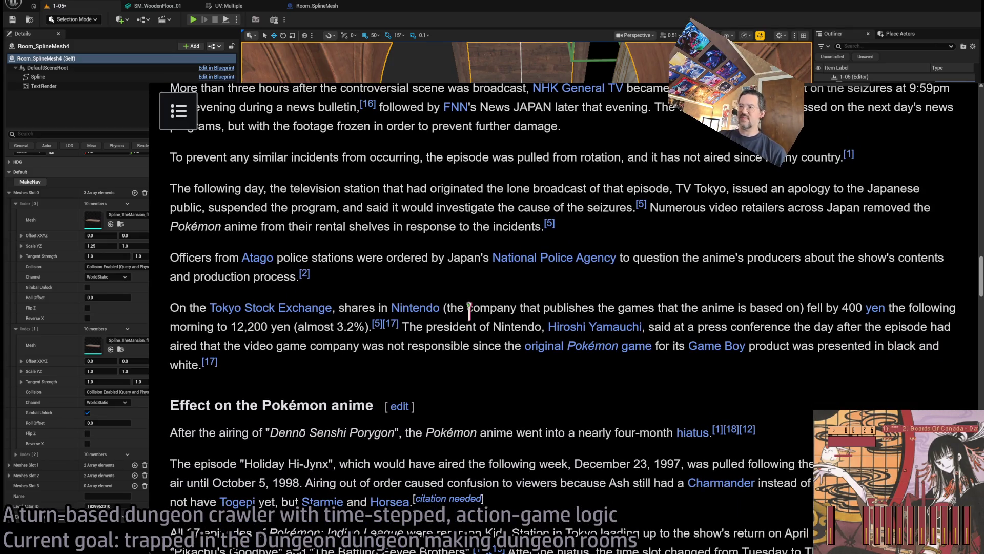
{"action": "scroll", "coordinate": [456, 186], "scroll_direction": "down", "scroll_amount": 1}
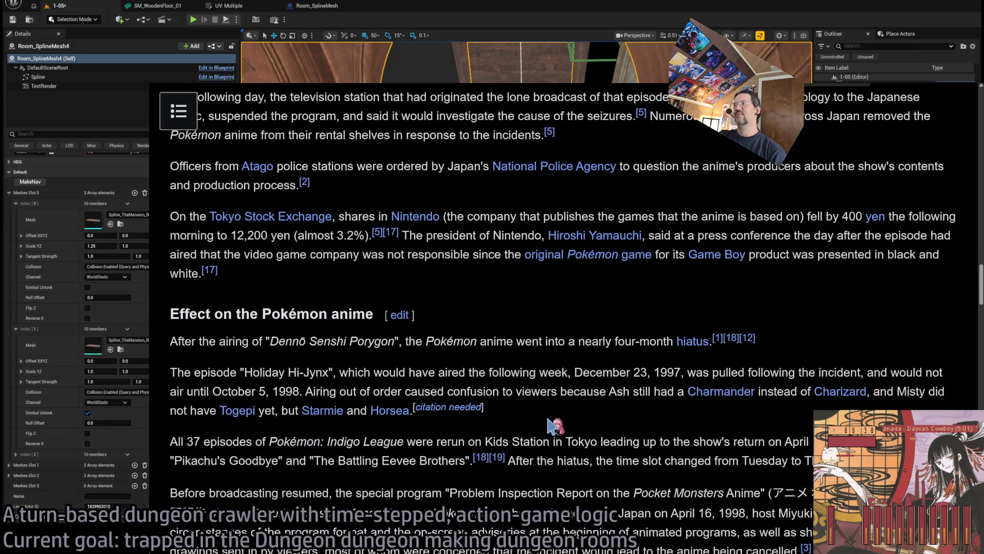
{"action": "scroll", "coordinate": [559, 434], "scroll_direction": "up", "scroll_amount": 15}
{"action": "scroll", "coordinate": [832, 178], "scroll_direction": "up", "scroll_amount": 20}
{"action": "scroll", "coordinate": [892, 240], "scroll_direction": "down", "scroll_amount": 5}
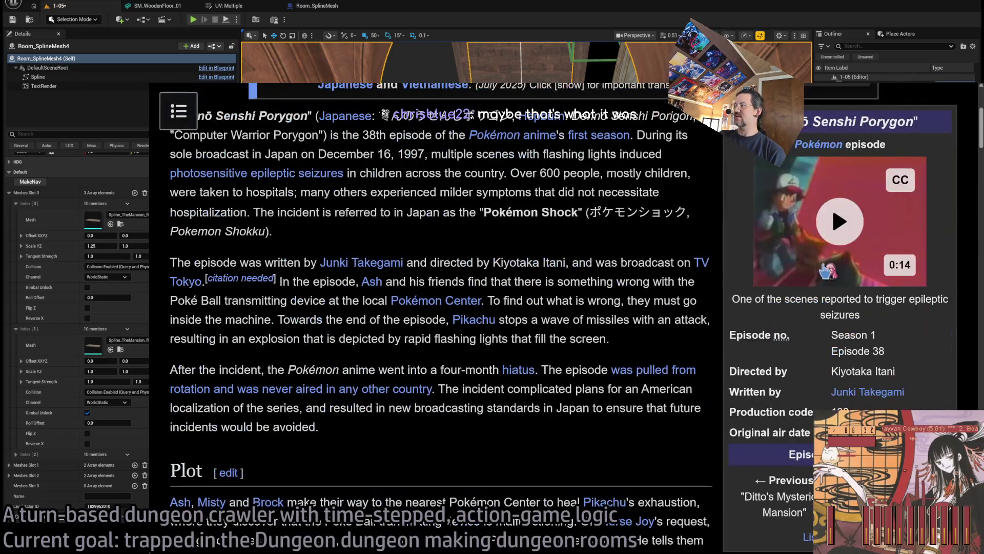
{"action": "scroll", "coordinate": [463, 461], "scroll_direction": "down", "scroll_amount": 20}
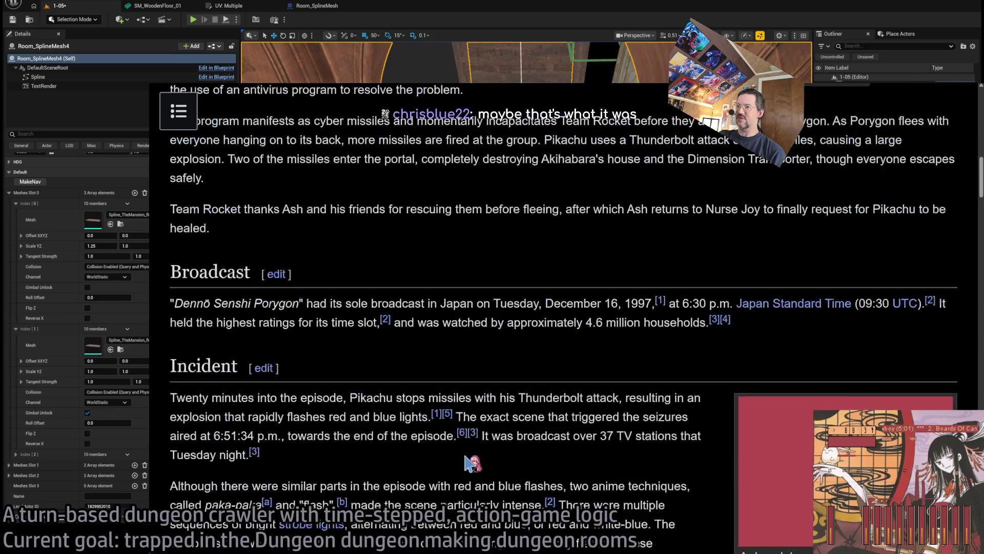
{"action": "scroll", "coordinate": [465, 453], "scroll_direction": "down", "scroll_amount": 4}
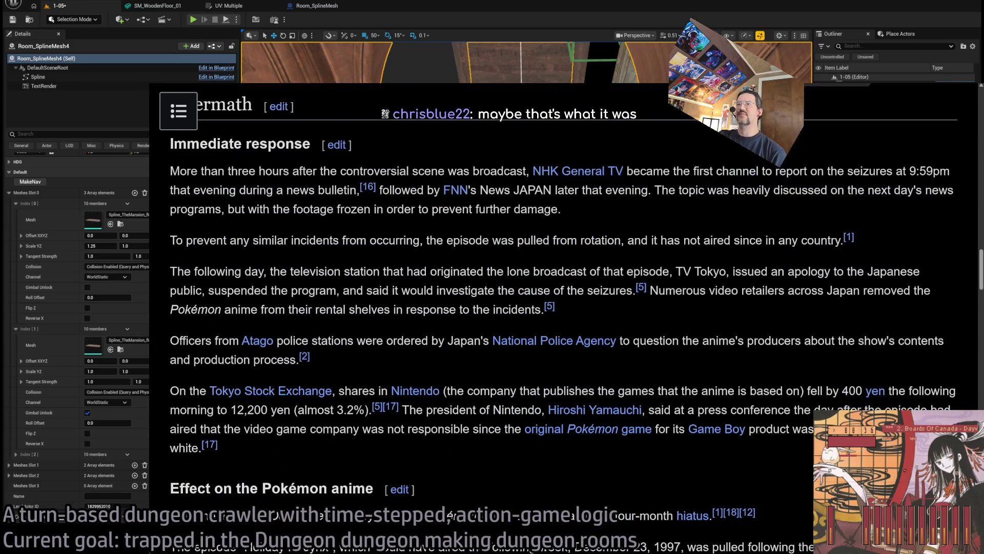
{"action": "mouse_move", "coordinate": [536, 151]}
{"action": "left_mouse_down"}
{"action": "mouse_move", "coordinate": [589, 313]}
{"action": "mouse_move", "coordinate": [672, 449]}
{"action": "mouse_move", "coordinate": [634, 456]}
{"action": "mouse_move", "coordinate": [603, 153]}
{"action": "left_mouse_up"}
{"action": "left_click", "coordinate": [603, 152]}
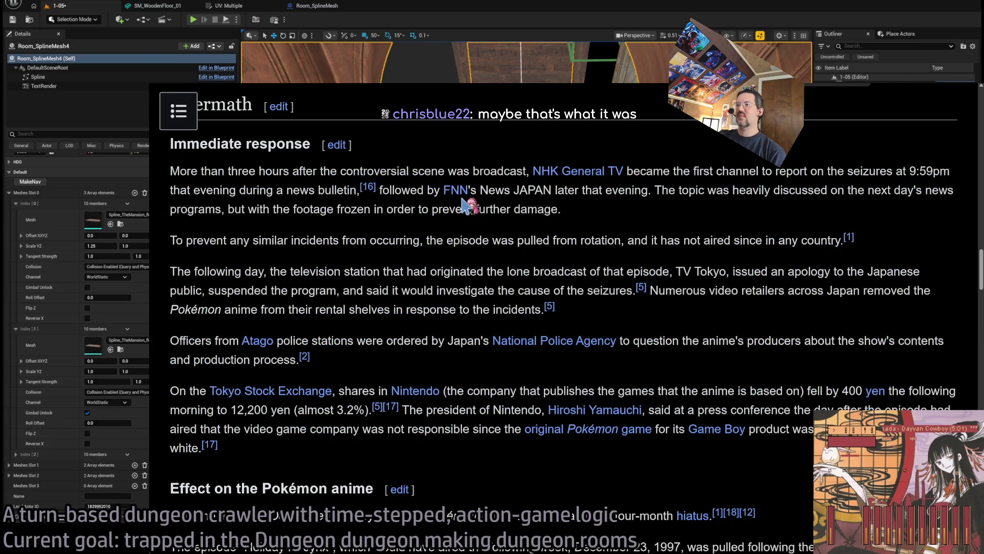
{"action": "middle_click", "coordinate": [465, 256]}
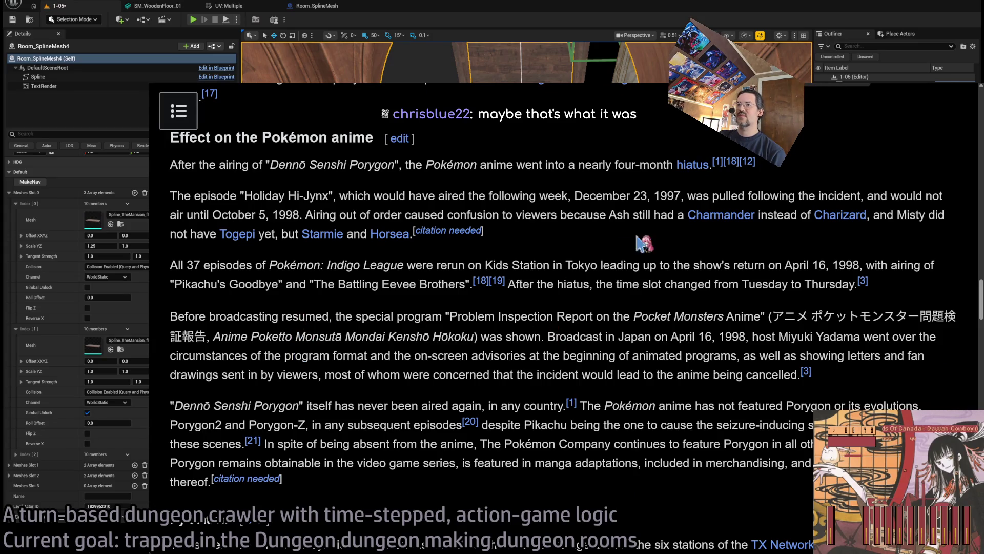
{"action": "middle_click", "coordinate": [597, 241]}
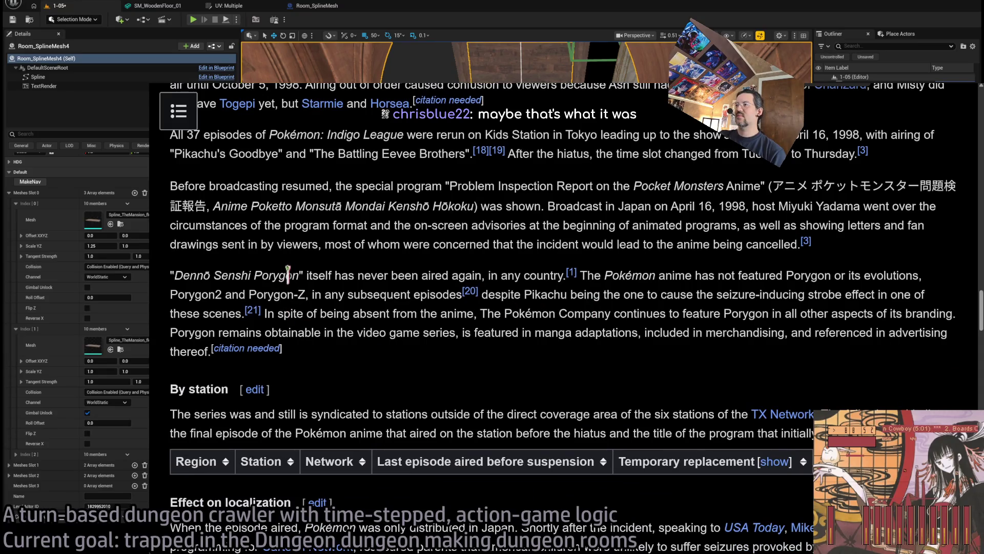
{"action": "mouse_move", "coordinate": [174, 276]}
{"action": "left_mouse_down"}
{"action": "mouse_move", "coordinate": [281, 267]}
{"action": "mouse_move", "coordinate": [404, 378]}
{"action": "mouse_move", "coordinate": [425, 359]}
{"action": "left_mouse_up"}
{"action": "left_click", "coordinate": [390, 334]}
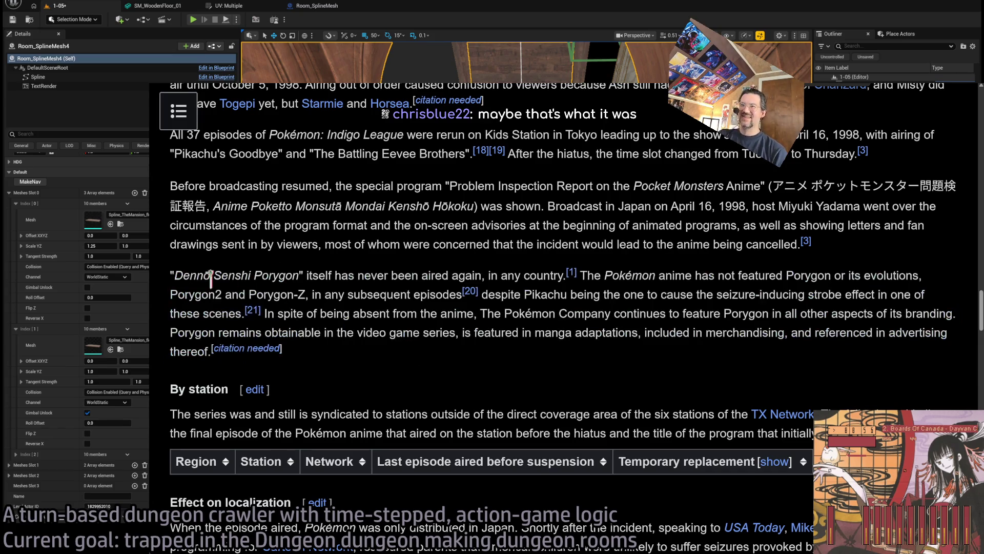
{"action": "double_click", "coordinate": [195, 269]}
{"action": "left_click_drag", "start_coordinate": [196, 269], "coordinate": [919, 275]}
{"action": "left_click", "coordinate": [354, 272]}
{"action": "left_click", "coordinate": [559, 318]}
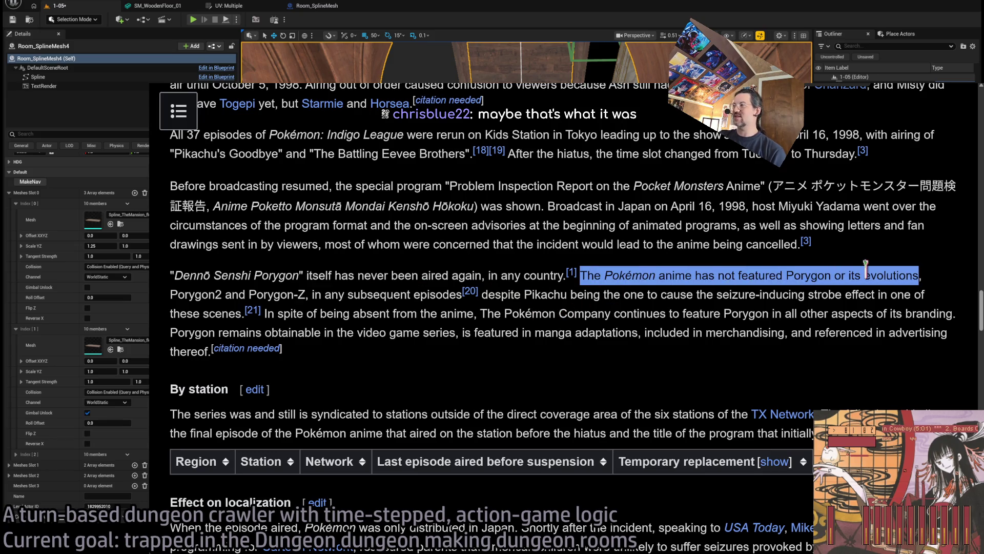
{"action": "left_click", "coordinate": [788, 275]}
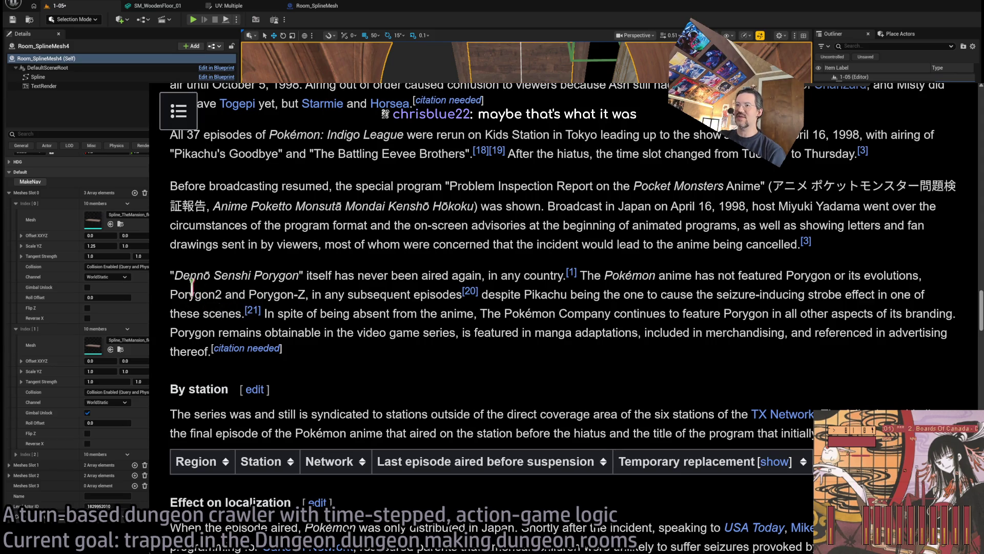
{"action": "left_click_drag", "start_coordinate": [191, 286], "coordinate": [276, 296]}
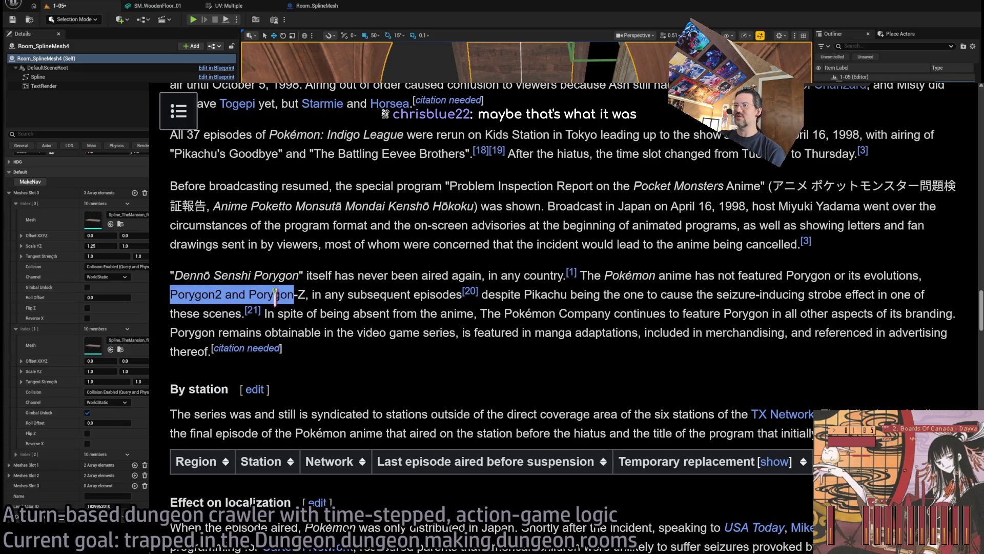
{"action": "left_click", "coordinate": [349, 296]}
{"action": "left_click_drag", "start_coordinate": [342, 294], "coordinate": [436, 290]}
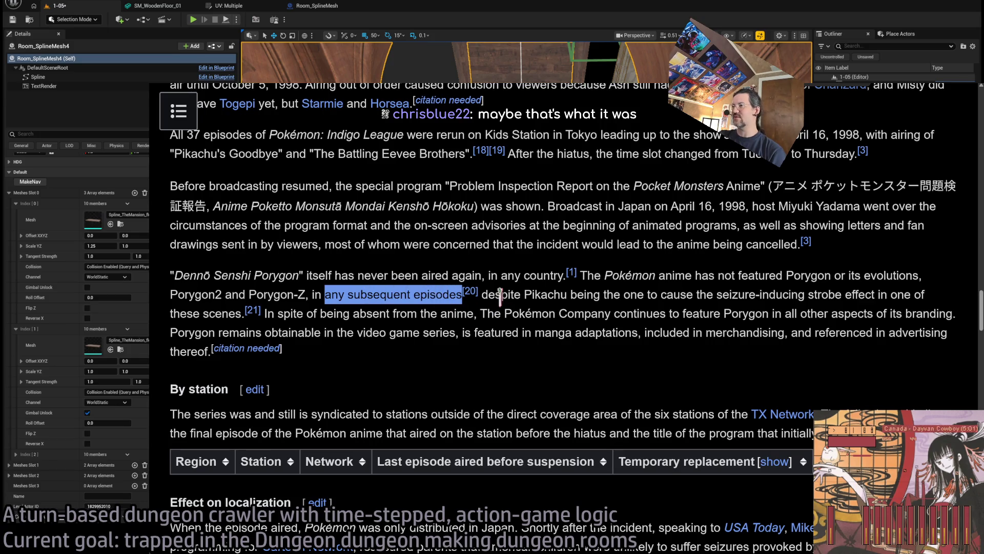
{"action": "mouse_move", "coordinate": [500, 297]}
{"action": "left_mouse_down"}
{"action": "mouse_move", "coordinate": [640, 314]}
{"action": "mouse_move", "coordinate": [661, 277]}
{"action": "mouse_move", "coordinate": [829, 292]}
{"action": "left_mouse_up"}
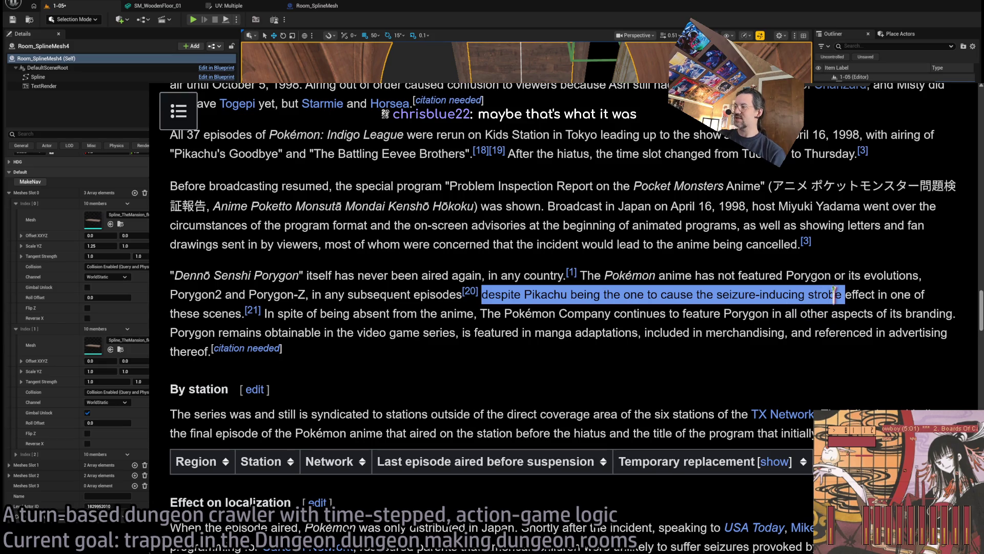
{"action": "mouse_move", "coordinate": [848, 294]}
{"action": "left_mouse_down"}
{"action": "mouse_move", "coordinate": [878, 296]}
{"action": "mouse_move", "coordinate": [852, 332]}
{"action": "mouse_move", "coordinate": [611, 314]}
{"action": "left_mouse_up"}
{"action": "mouse_move", "coordinate": [275, 313]}
{"action": "left_mouse_down"}
{"action": "mouse_move", "coordinate": [470, 314]}
{"action": "mouse_move", "coordinate": [636, 332]}
{"action": "mouse_move", "coordinate": [596, 313]}
{"action": "mouse_move", "coordinate": [895, 313]}
{"action": "left_mouse_up"}
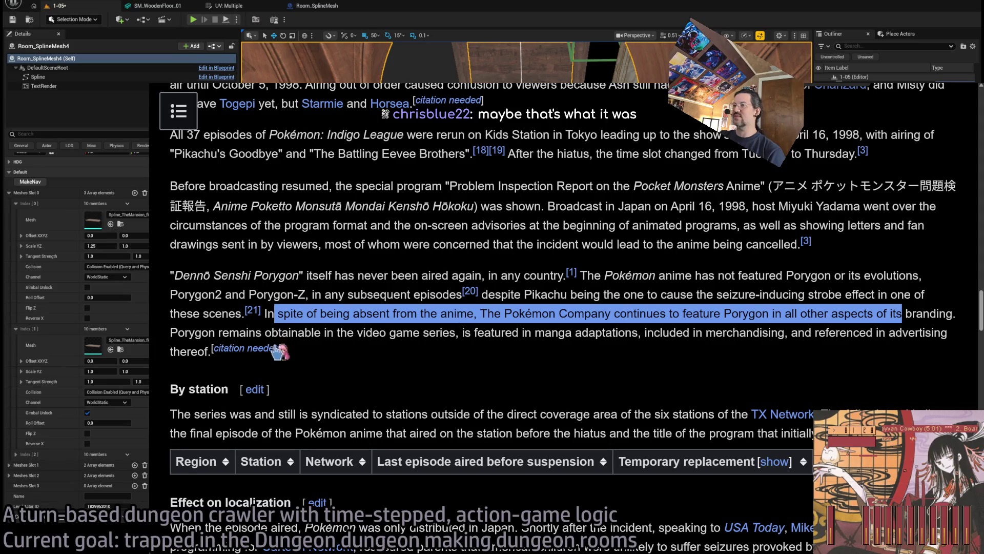
Scroll to Effect on localization and highlight the USA Today and Cartoon Network programming VP phrases
{"action": "left_click", "coordinate": [548, 371]}
{"action": "scroll", "coordinate": [548, 374], "scroll_direction": "down", "scroll_amount": 2}
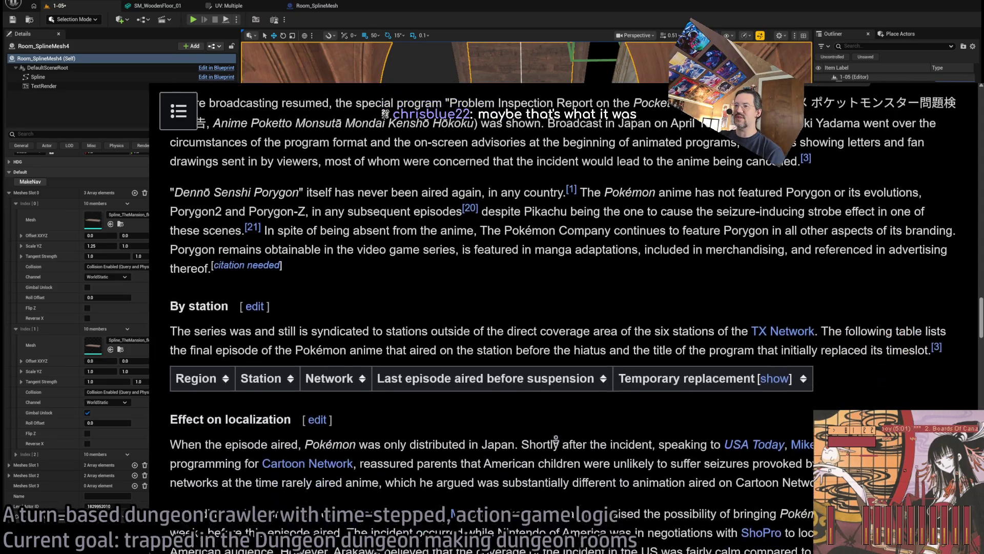
{"action": "scroll", "coordinate": [555, 440], "scroll_direction": "down", "scroll_amount": 3}
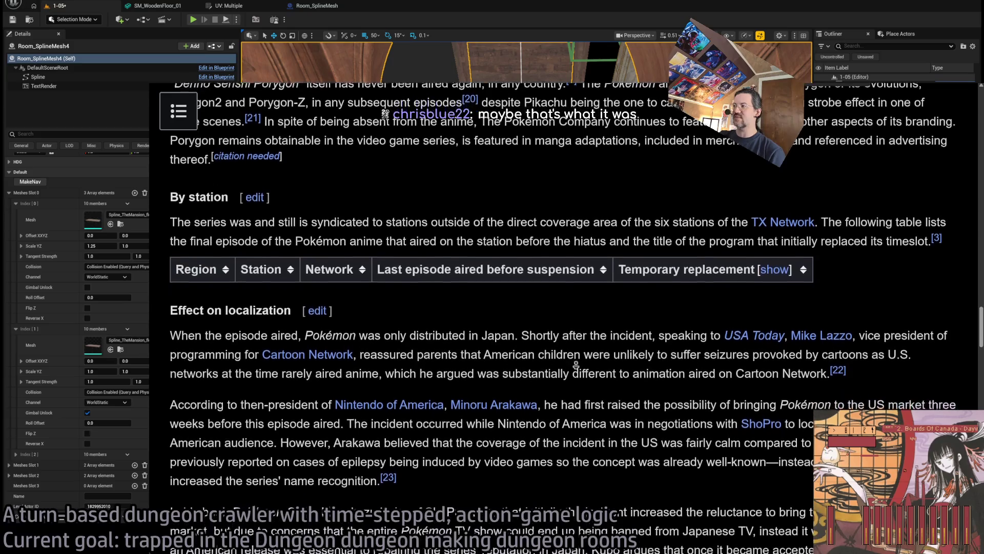
{"action": "scroll", "coordinate": [575, 364], "scroll_direction": "down", "scroll_amount": 2}
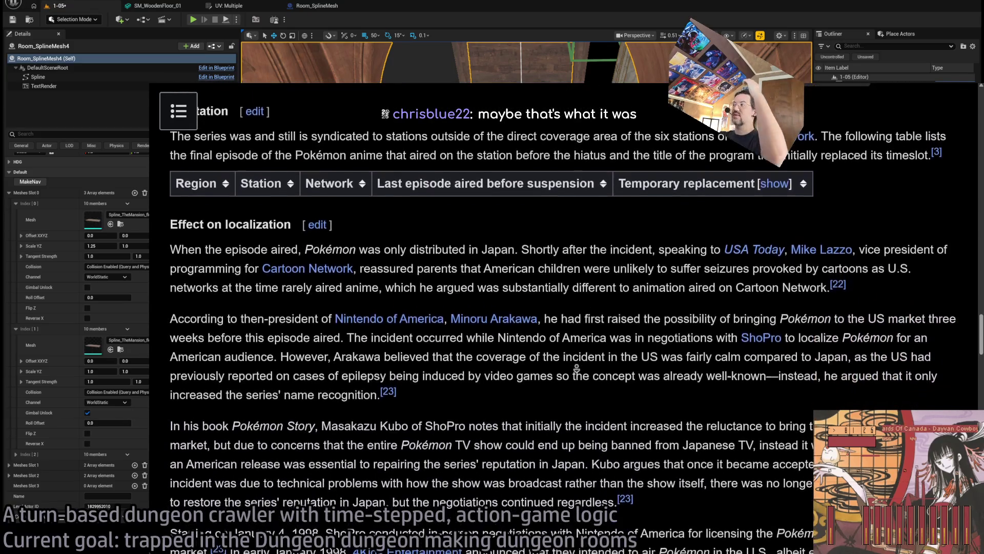
{"action": "scroll", "coordinate": [576, 367], "scroll_direction": "down", "scroll_amount": 2}
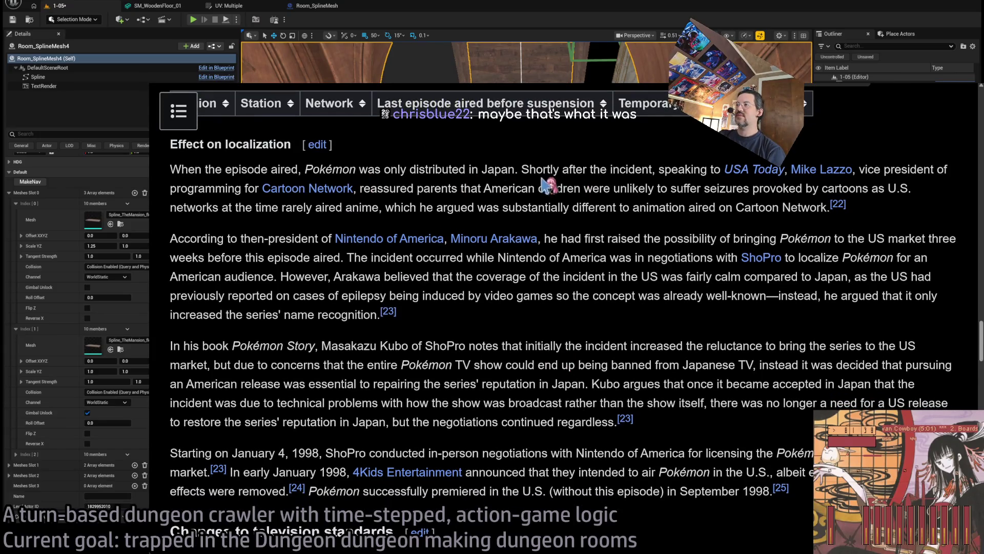
{"action": "left_click_drag", "start_coordinate": [521, 170], "coordinate": [784, 170]}
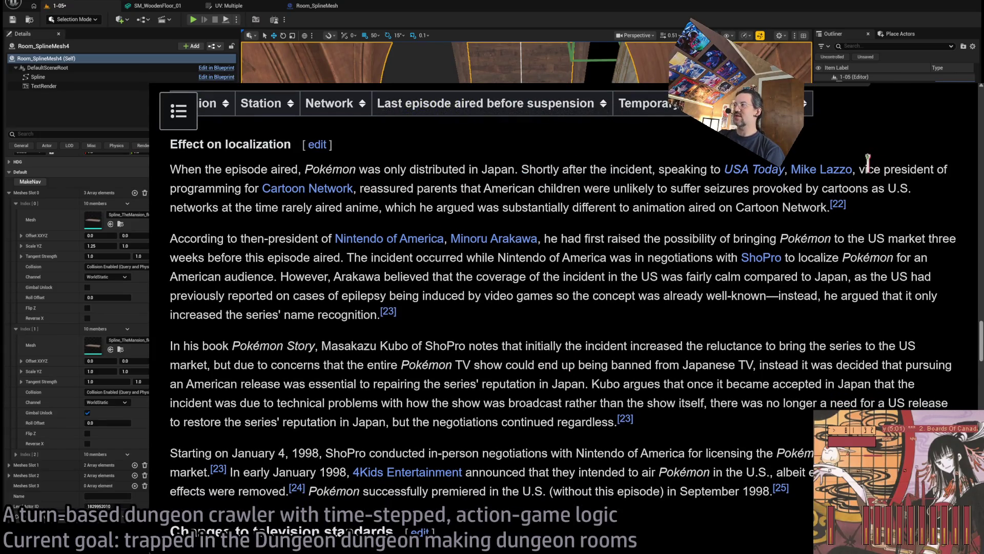
{"action": "double_click", "coordinate": [868, 169]}
{"action": "mouse_move", "coordinate": [867, 169]}
{"action": "left_mouse_down"}
{"action": "mouse_move", "coordinate": [359, 174]}
{"action": "mouse_move", "coordinate": [343, 188]}
{"action": "mouse_move", "coordinate": [788, 190]}
{"action": "left_mouse_up"}
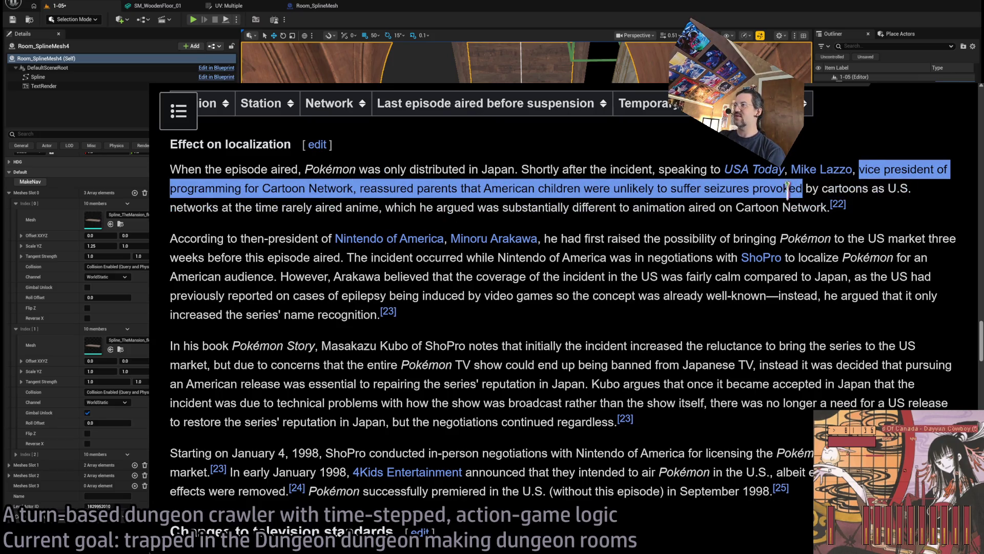
{"action": "left_click", "coordinate": [829, 188]}
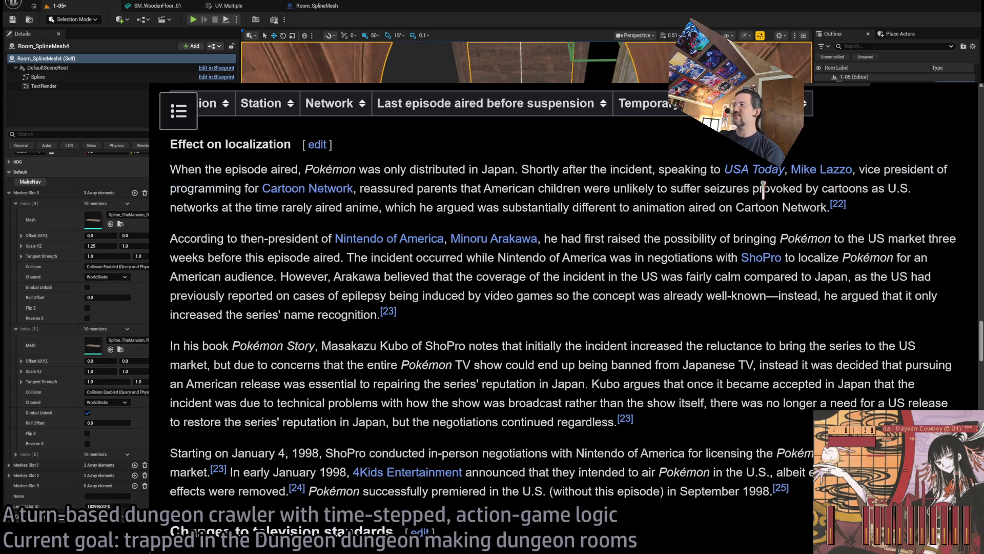
Highlight the text about seizures provoked by cartoons, then the whole first localization paragraph
{"action": "mouse_move", "coordinate": [748, 190]}
{"action": "left_mouse_down"}
{"action": "mouse_move", "coordinate": [390, 238]}
{"action": "mouse_move", "coordinate": [394, 210]}
{"action": "left_mouse_up"}
{"action": "left_click", "coordinate": [505, 180]}
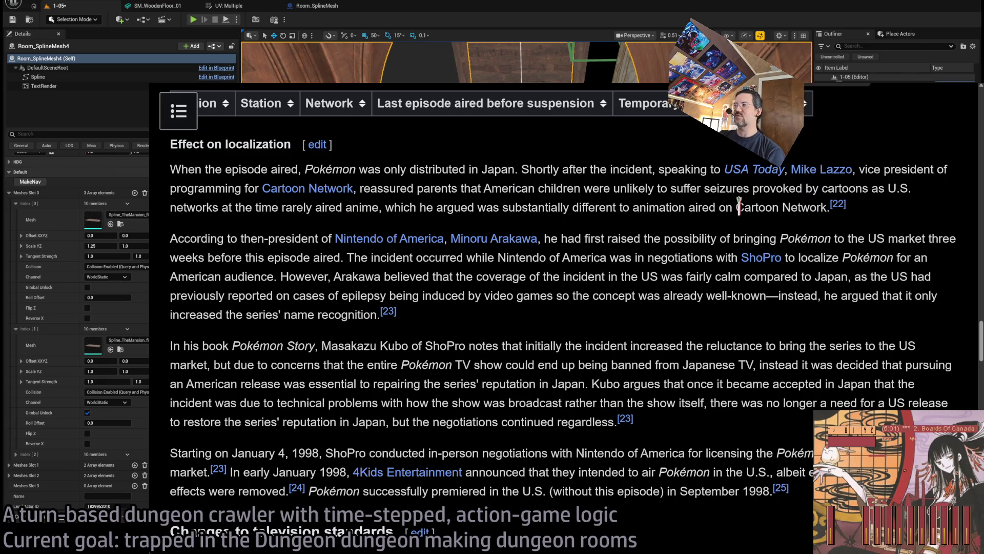
{"action": "mouse_move", "coordinate": [722, 188]}
{"action": "left_mouse_down"}
{"action": "mouse_move", "coordinate": [395, 226]}
{"action": "mouse_move", "coordinate": [385, 207]}
{"action": "mouse_move", "coordinate": [665, 205]}
{"action": "left_mouse_up"}
{"action": "mouse_move", "coordinate": [665, 207]}
{"action": "left_mouse_down"}
{"action": "mouse_move", "coordinate": [884, 211]}
{"action": "mouse_move", "coordinate": [714, 169]}
{"action": "mouse_move", "coordinate": [835, 150]}
{"action": "left_mouse_up"}
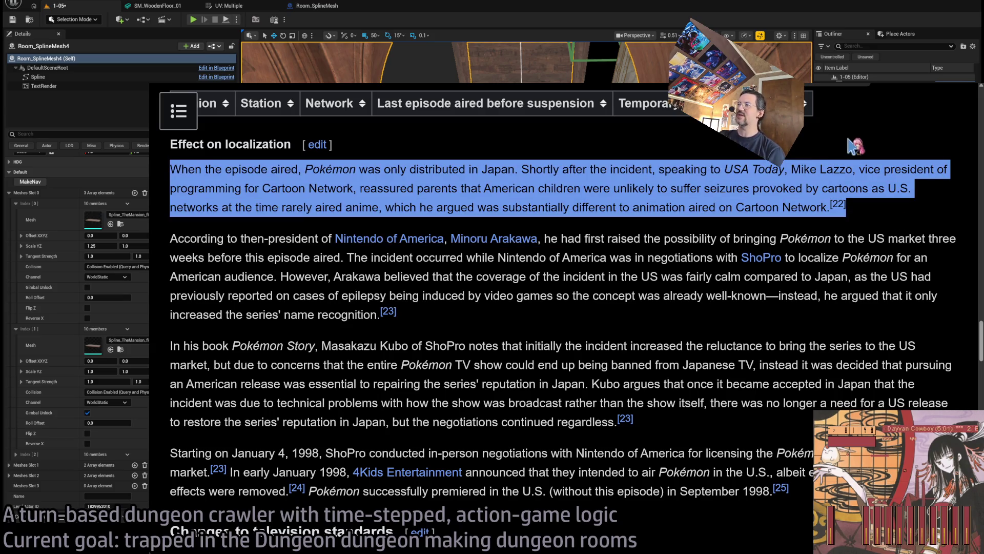
Highlight the paragraph beginning 'According' about Minoru Arakawa
{"action": "mouse_move", "coordinate": [530, 319]}
{"action": "left_mouse_down"}
{"action": "mouse_move", "coordinate": [257, 305]}
{"action": "mouse_move", "coordinate": [174, 240]}
{"action": "left_mouse_up"}
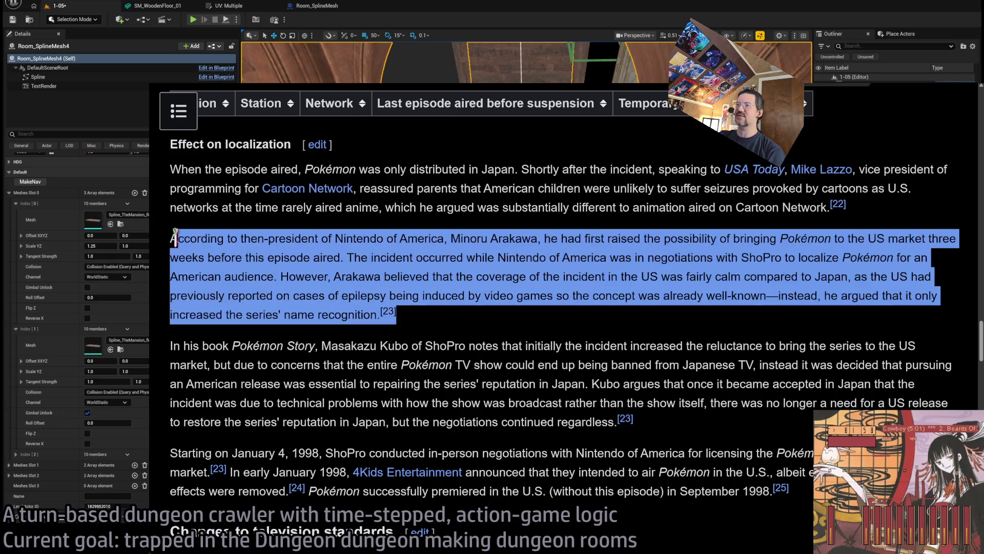
{"action": "double_click", "coordinate": [195, 238]}
{"action": "triple_click", "coordinate": [195, 238]}
{"action": "left_click", "coordinate": [498, 330]}
{"action": "triple_click", "coordinate": [499, 330]}
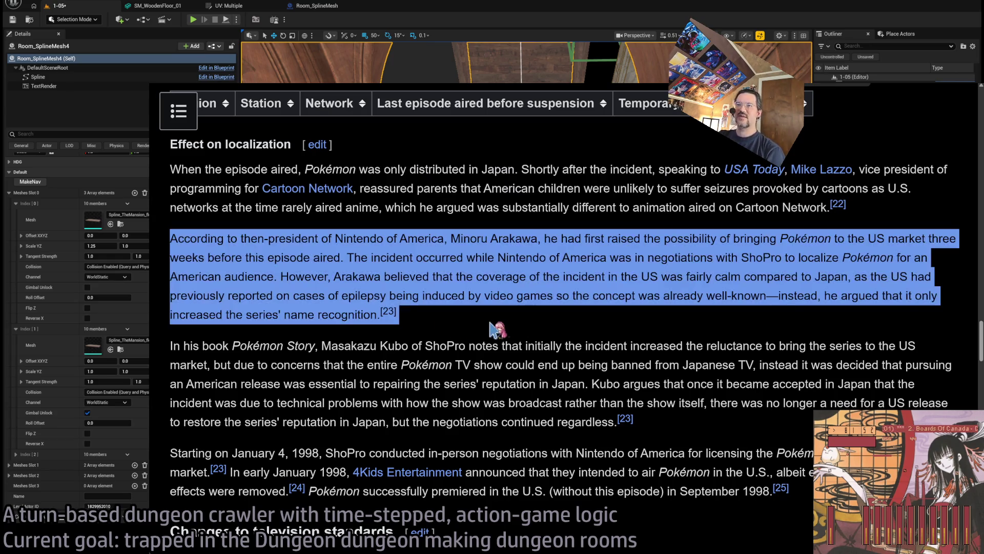
{"action": "left_click", "coordinate": [602, 277]}
Highlight the Arakawa paragraph's end, then auto-scroll past Changes to television standards and open a tab
{"action": "scroll", "coordinate": [599, 302], "scroll_direction": "down", "scroll_amount": 2}
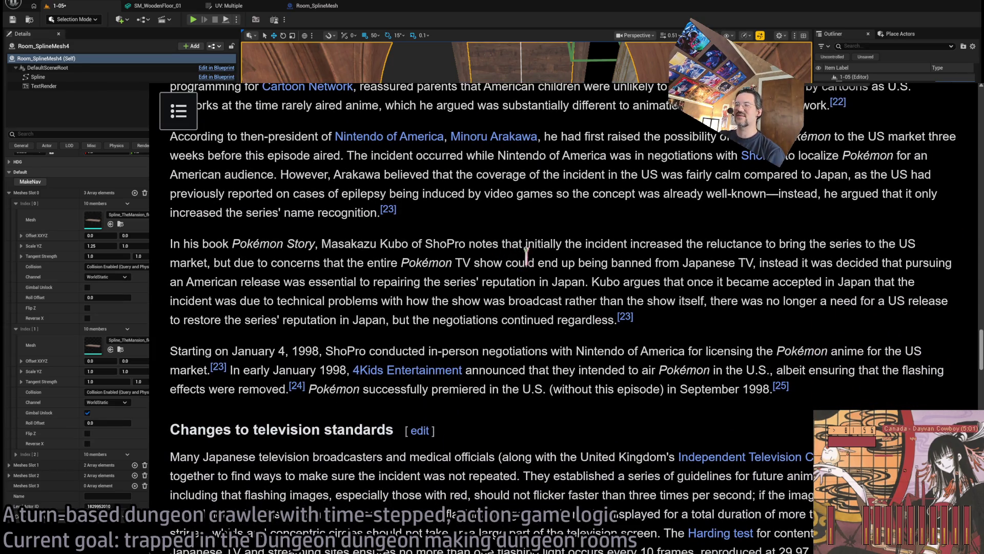
{"action": "middle_click", "coordinate": [494, 236]}
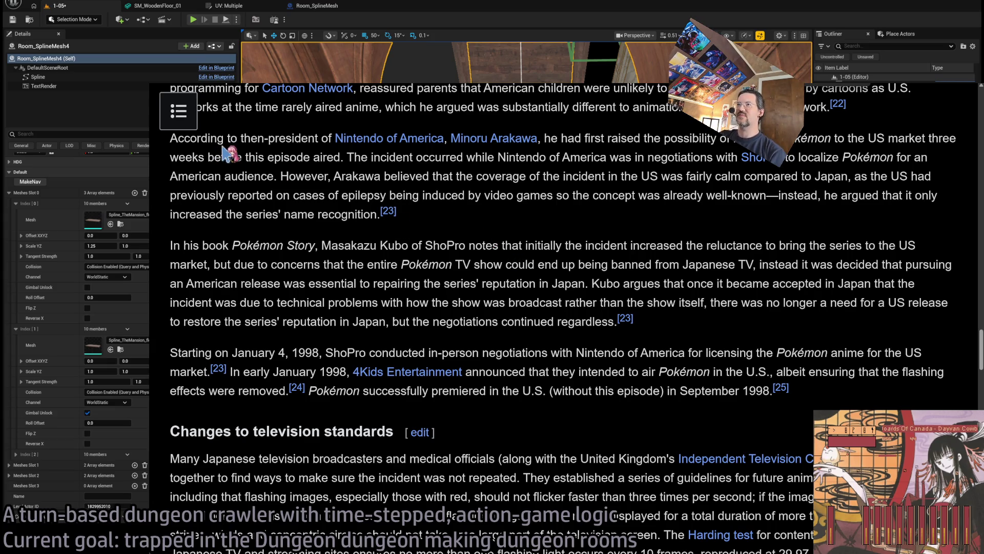
{"action": "mouse_move", "coordinate": [486, 219]}
{"action": "left_mouse_down"}
{"action": "mouse_move", "coordinate": [333, 158]}
{"action": "mouse_move", "coordinate": [377, 157]}
{"action": "mouse_move", "coordinate": [408, 143]}
{"action": "left_mouse_up"}
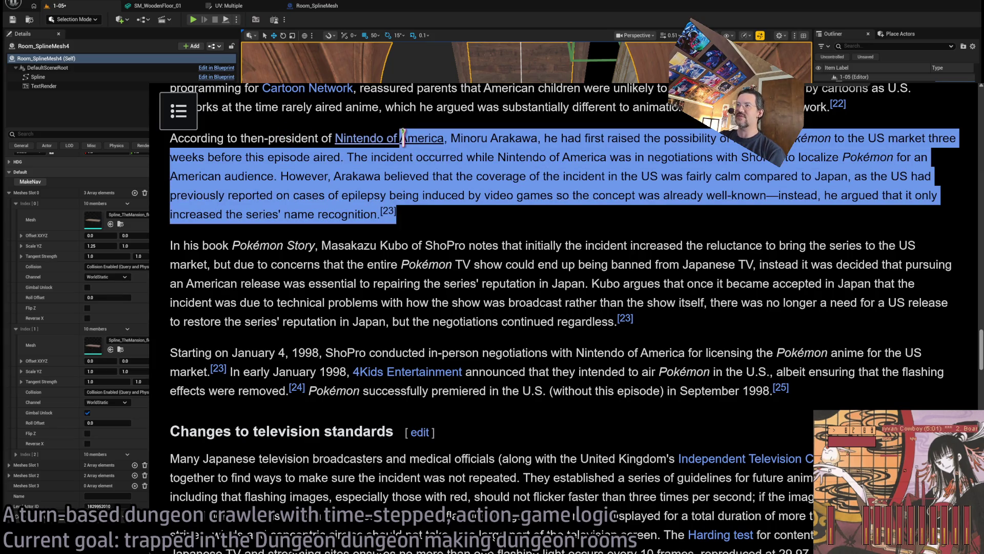
{"action": "left_click", "coordinate": [593, 176]}
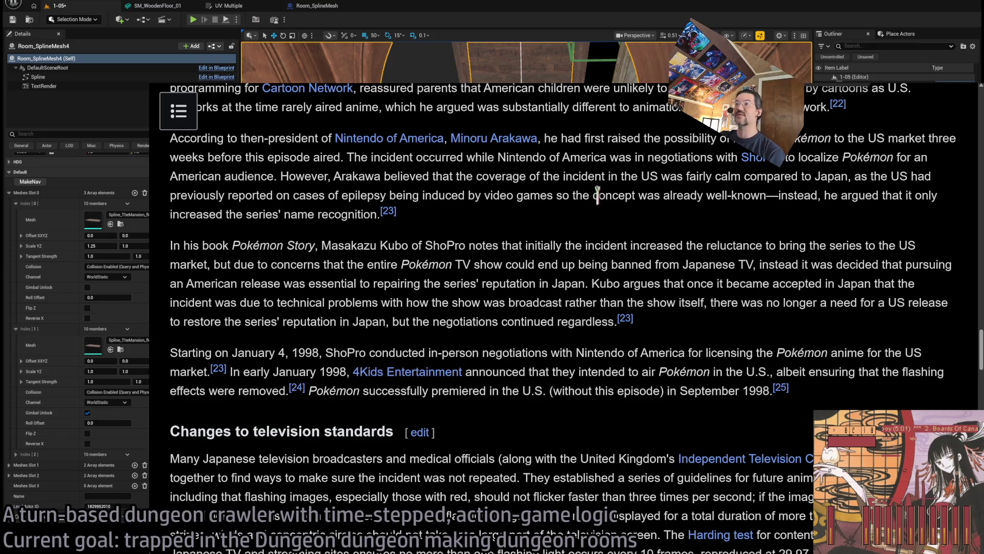
{"action": "middle_click", "coordinate": [574, 175]}
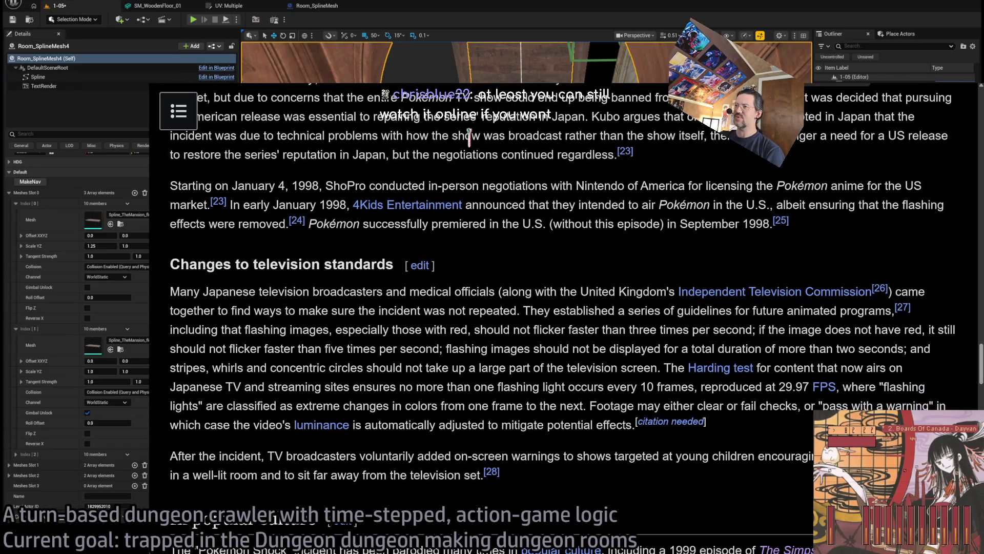
{"action": "left_click", "coordinate": [519, 136]}
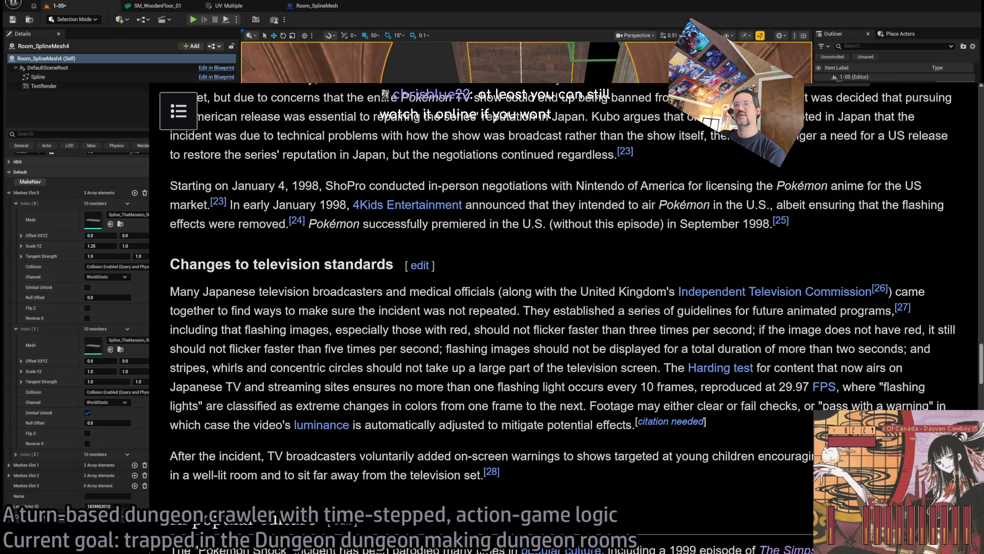
{"action": "key", "text": "ctrl+t"}
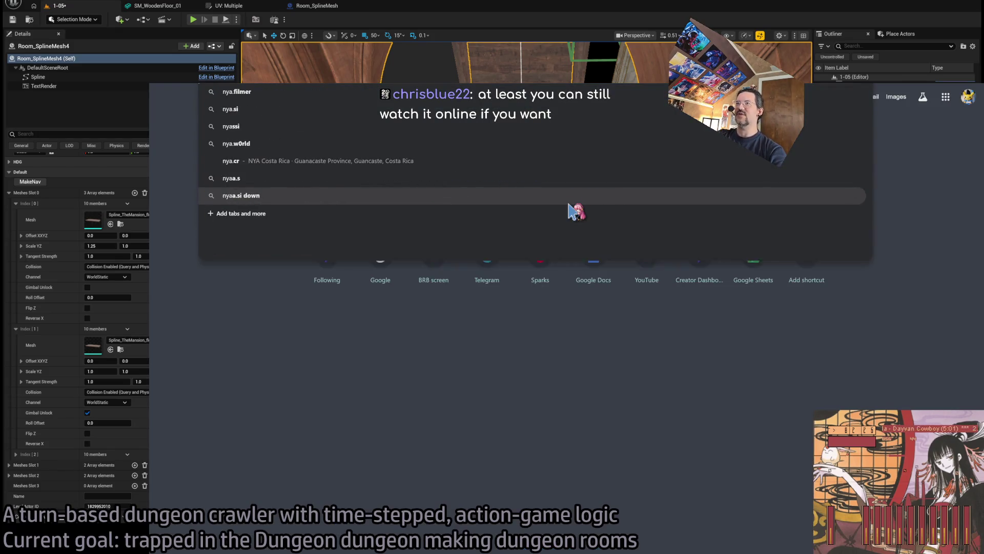
Load Nyaa, search for the Porygon episode (4 results), then switch back to Wikipedia
{"action": "key", "text": "Return"}
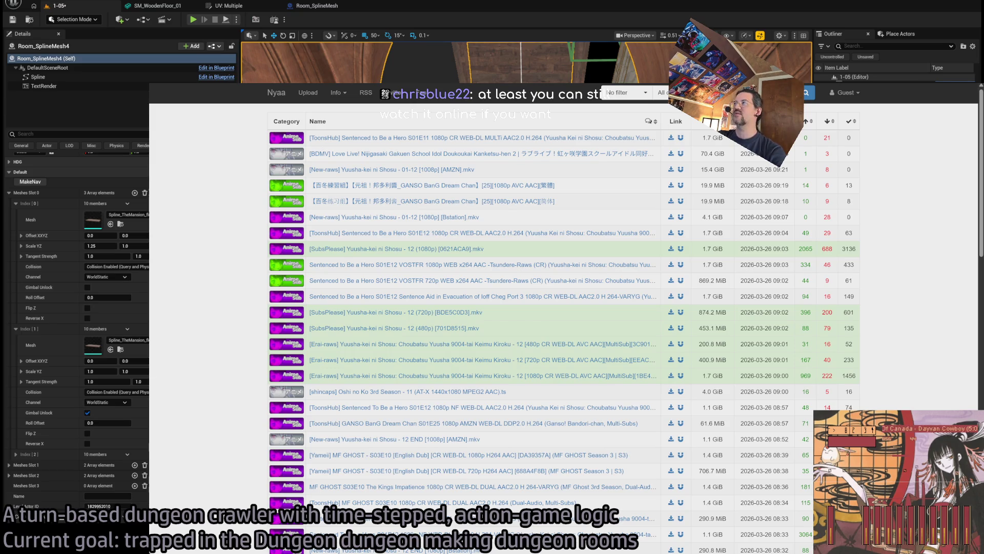
{"action": "key", "text": "Return"}
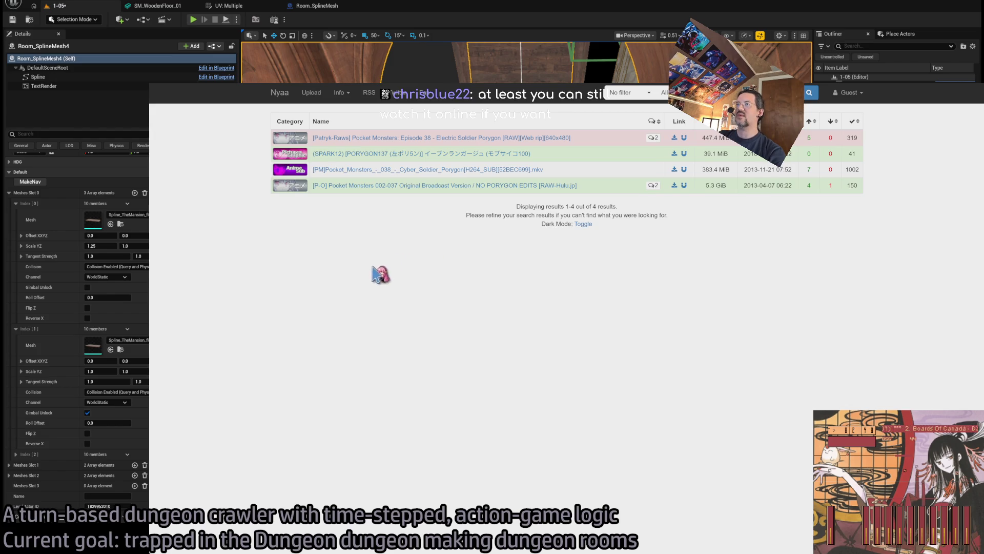
{"action": "key", "text": "ctrl+Tab"}
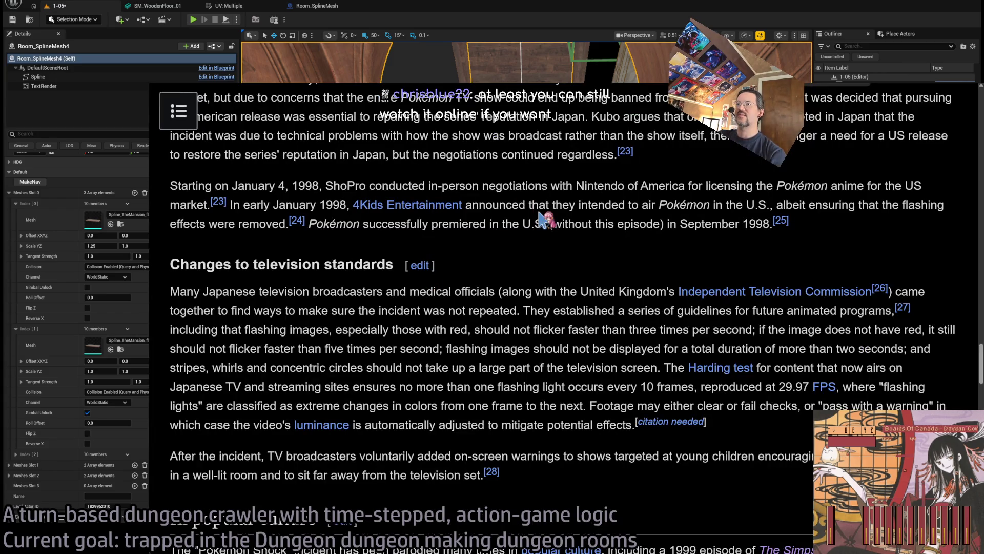
Read the television standards paragraphs at the top of In popular culture, highlighting them
{"action": "scroll", "coordinate": [526, 257], "scroll_direction": "down", "scroll_amount": 2}
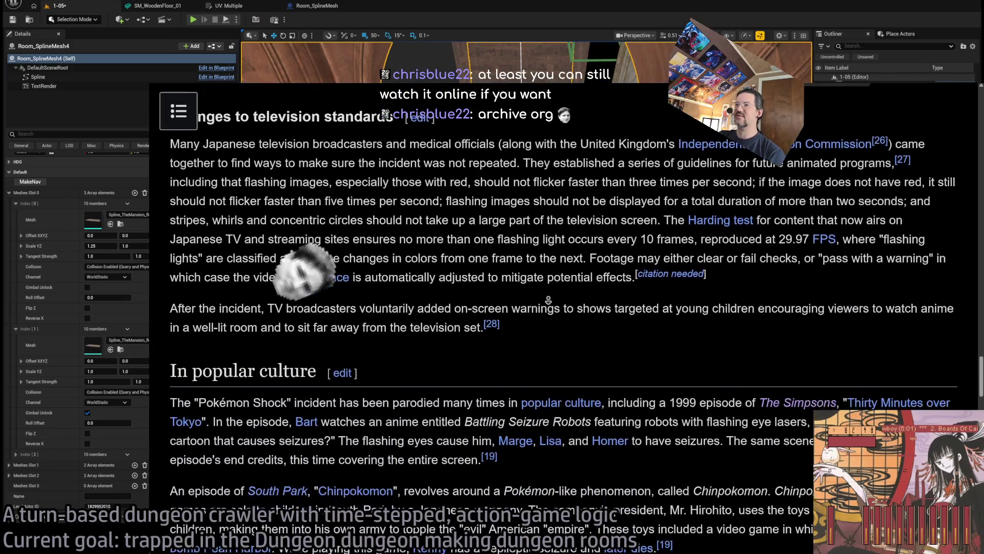
{"action": "middle_click", "coordinate": [559, 317]}
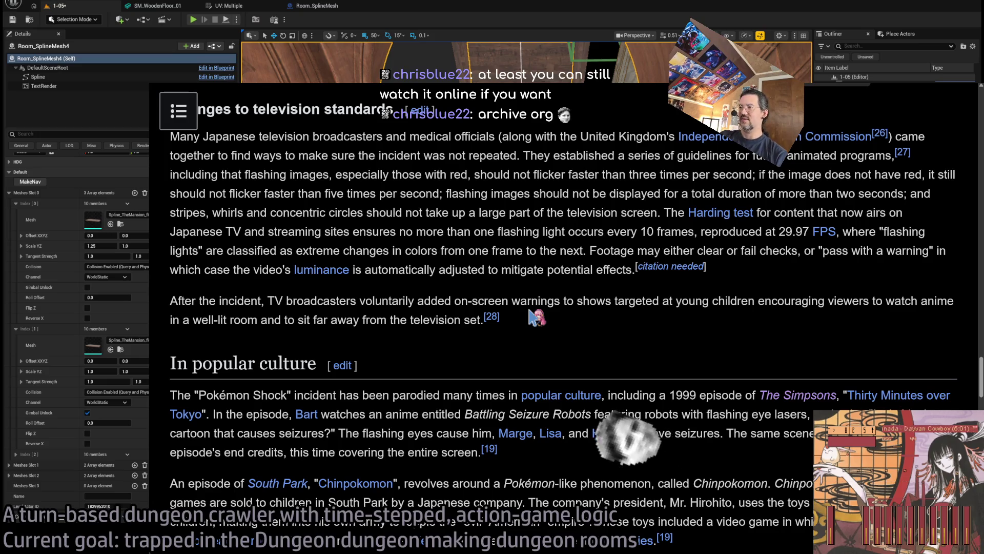
{"action": "mouse_move", "coordinate": [532, 318]}
{"action": "left_mouse_down"}
{"action": "mouse_move", "coordinate": [590, 300]}
{"action": "mouse_move", "coordinate": [507, 134]}
{"action": "mouse_move", "coordinate": [609, 359]}
{"action": "left_mouse_up"}
{"action": "scroll", "coordinate": [507, 134], "scroll_direction": "up", "scroll_amount": 1}
{"action": "left_click", "coordinate": [508, 134]}
{"action": "left_click", "coordinate": [584, 149]}
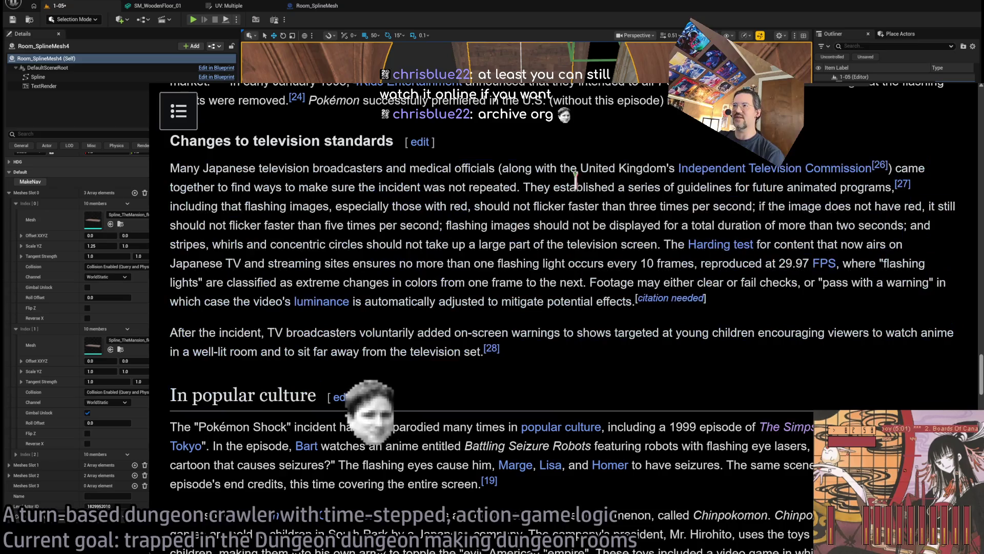
{"action": "left_click_drag", "start_coordinate": [583, 149], "coordinate": [609, 359]}
{"action": "left_click", "coordinate": [610, 359]}
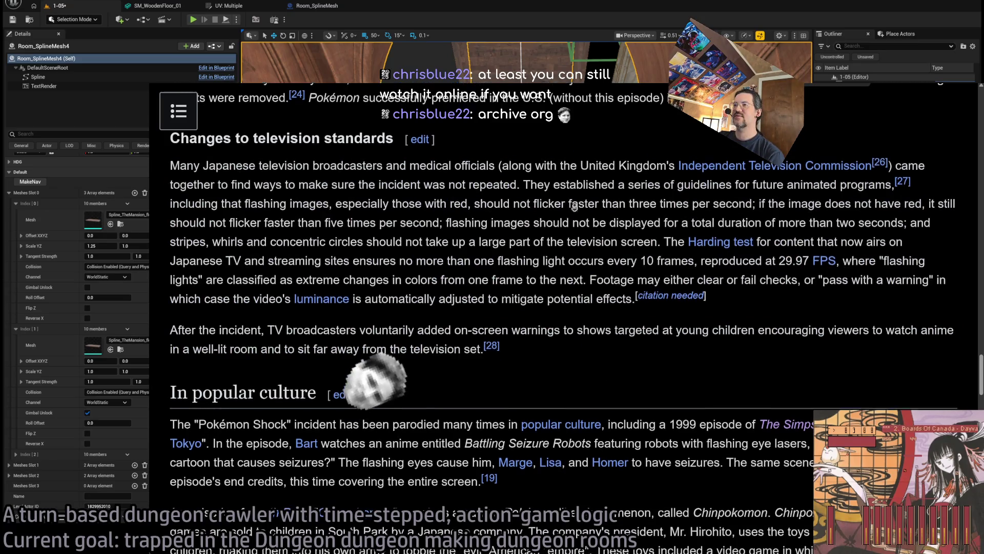
Highlight The Simpsons episode paragraph up to the In popular culture heading
{"action": "scroll", "coordinate": [577, 220], "scroll_direction": "down", "scroll_amount": 3}
{"action": "scroll", "coordinate": [577, 220], "scroll_direction": "down", "scroll_amount": 5}
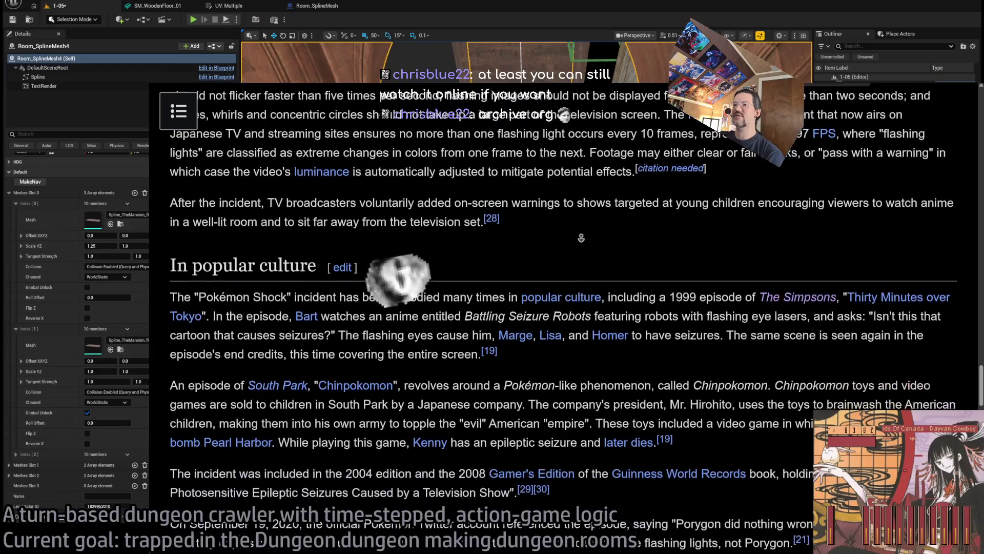
{"action": "triple_click", "coordinate": [554, 241]}
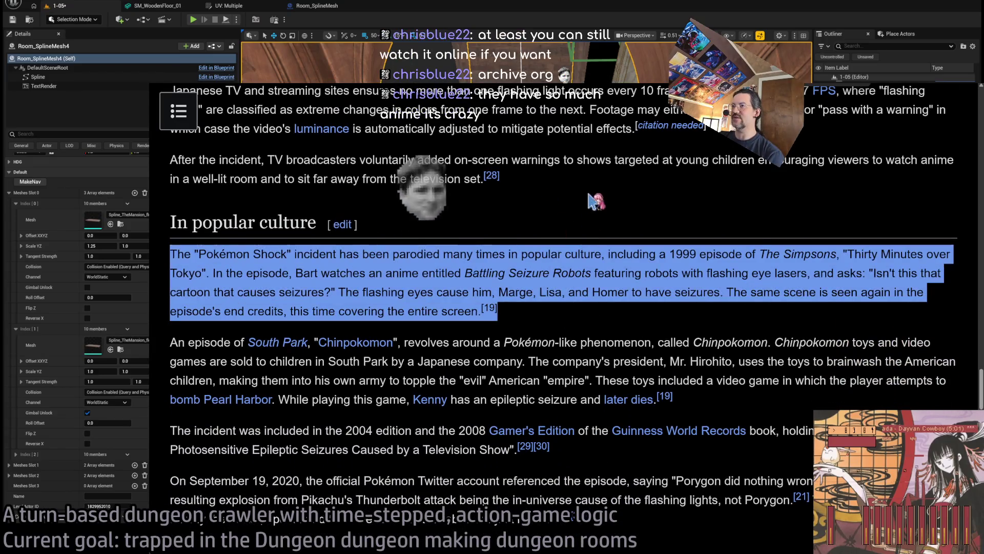
{"action": "mouse_move", "coordinate": [555, 240]}
{"action": "left_mouse_down"}
{"action": "mouse_move", "coordinate": [584, 221]}
{"action": "mouse_move", "coordinate": [604, 177]}
{"action": "left_mouse_up"}
{"action": "left_click", "coordinate": [577, 188]}
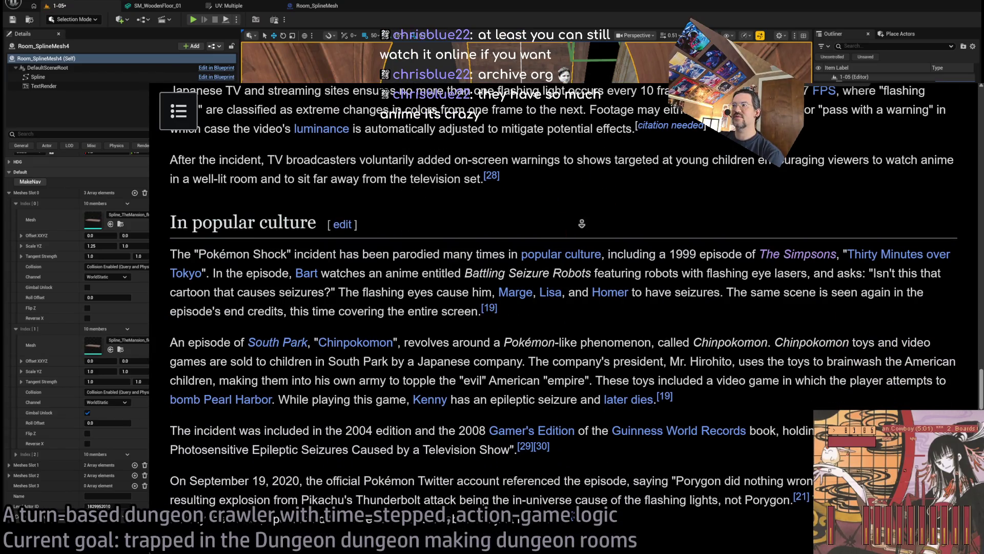
Read the South Park Chinpokomon paragraph, highlighting the episode description and Kenny's seizure sentence
{"action": "scroll", "coordinate": [579, 241], "scroll_direction": "down", "scroll_amount": 1}
{"action": "scroll", "coordinate": [580, 241], "scroll_direction": "down", "scroll_amount": 4}
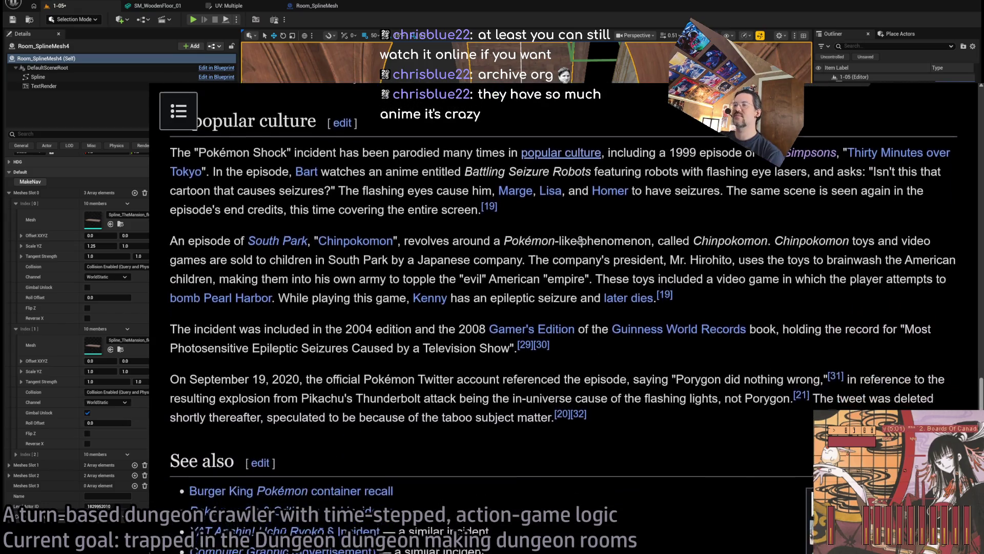
{"action": "scroll", "coordinate": [580, 241], "scroll_direction": "down", "scroll_amount": 1}
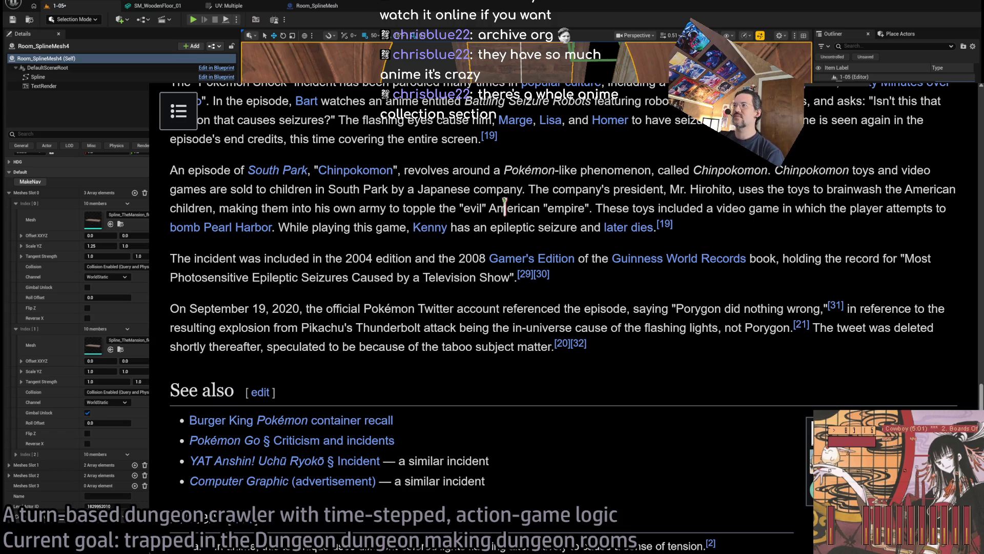
{"action": "left_click_drag", "start_coordinate": [172, 165], "coordinate": [487, 170]}
{"action": "double_click", "coordinate": [207, 170]}
{"action": "mouse_move", "coordinate": [207, 172]}
{"action": "left_mouse_down"}
{"action": "mouse_move", "coordinate": [485, 169]}
{"action": "mouse_move", "coordinate": [514, 184]}
{"action": "mouse_move", "coordinate": [502, 170]}
{"action": "mouse_move", "coordinate": [740, 170]}
{"action": "left_mouse_up"}
{"action": "double_click", "coordinate": [472, 170]}
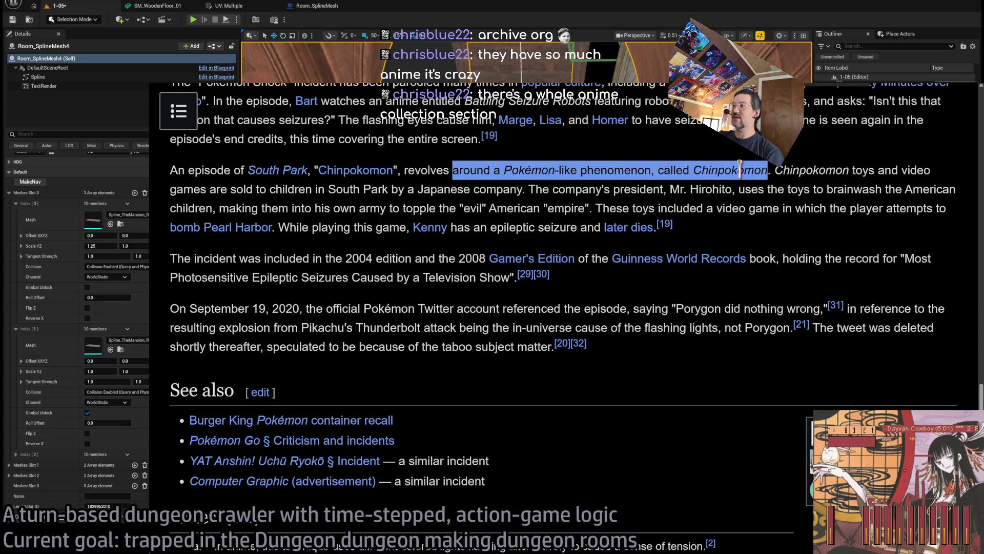
{"action": "left_click", "coordinate": [732, 172]}
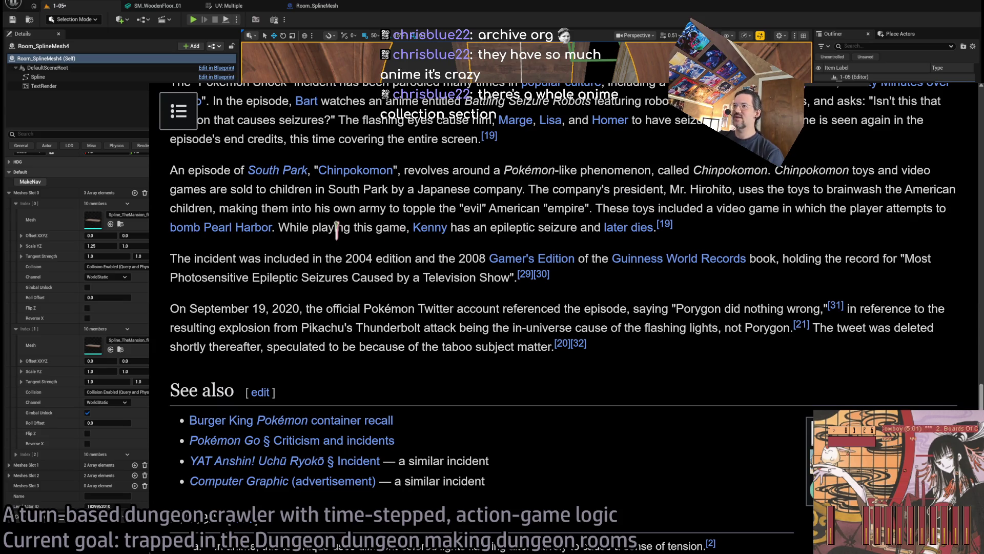
{"action": "left_click_drag", "start_coordinate": [279, 227], "coordinate": [698, 230]}
{"action": "left_click", "coordinate": [710, 233]}
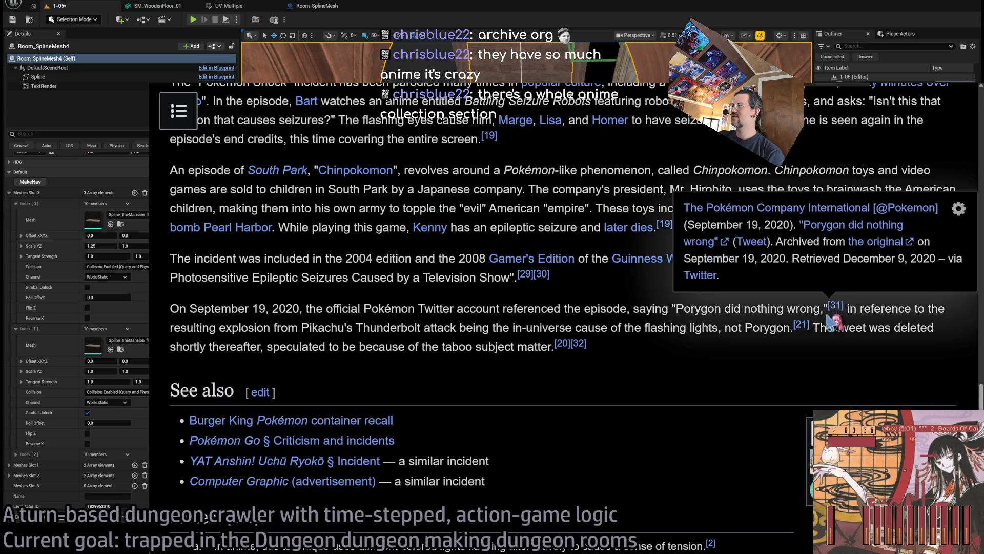
Highlight the September 19, 2020 paragraph about the deleted 'Porygon did nothing wrong' tweet
{"action": "mouse_move", "coordinate": [802, 329]}
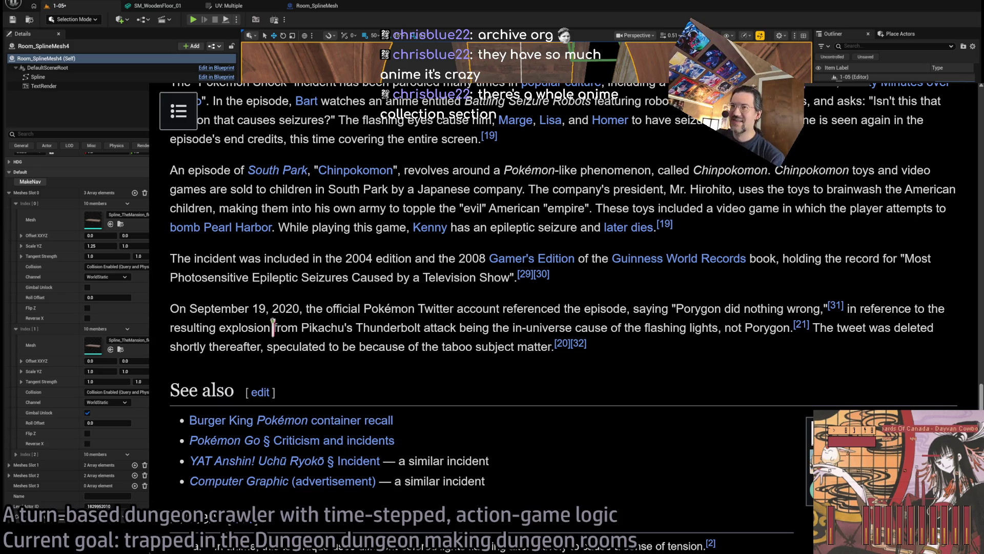
{"action": "mouse_move", "coordinate": [169, 310]}
{"action": "left_mouse_down"}
{"action": "mouse_move", "coordinate": [558, 313]}
{"action": "mouse_move", "coordinate": [639, 359]}
{"action": "left_mouse_up"}
{"action": "left_click", "coordinate": [637, 358]}
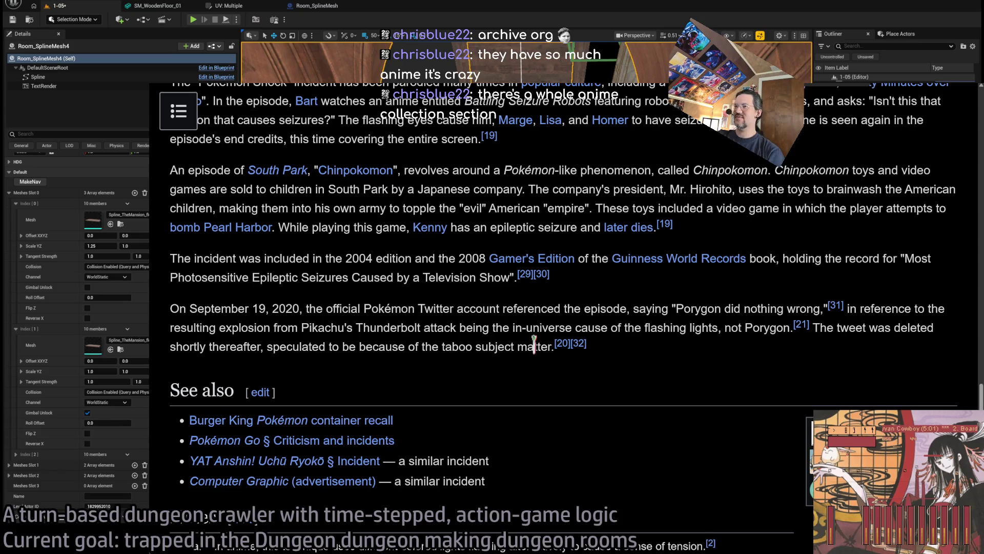
{"action": "mouse_move", "coordinate": [175, 307]}
{"action": "left_mouse_down"}
{"action": "mouse_move", "coordinate": [382, 315]}
{"action": "mouse_move", "coordinate": [682, 354]}
{"action": "left_mouse_up"}
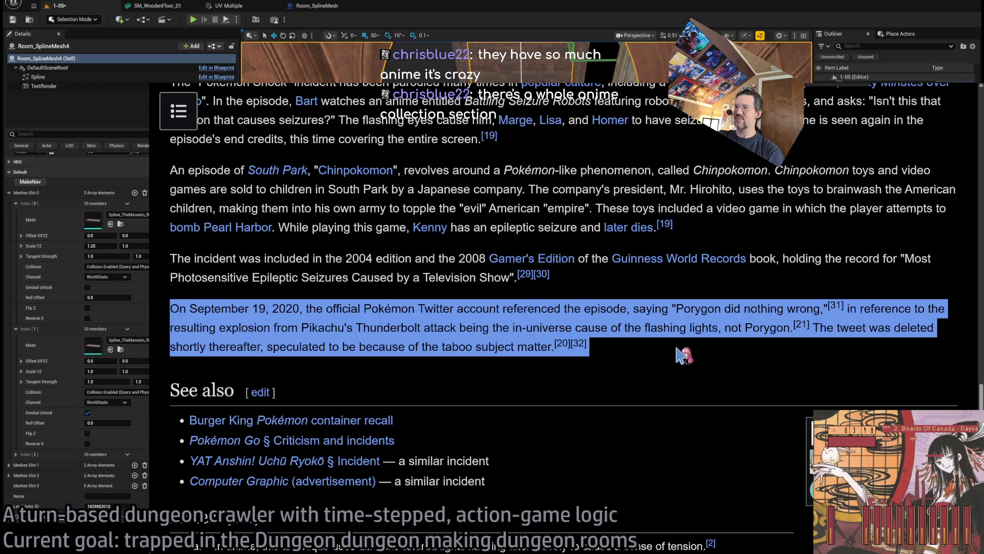
{"action": "left_click", "coordinate": [681, 354]}
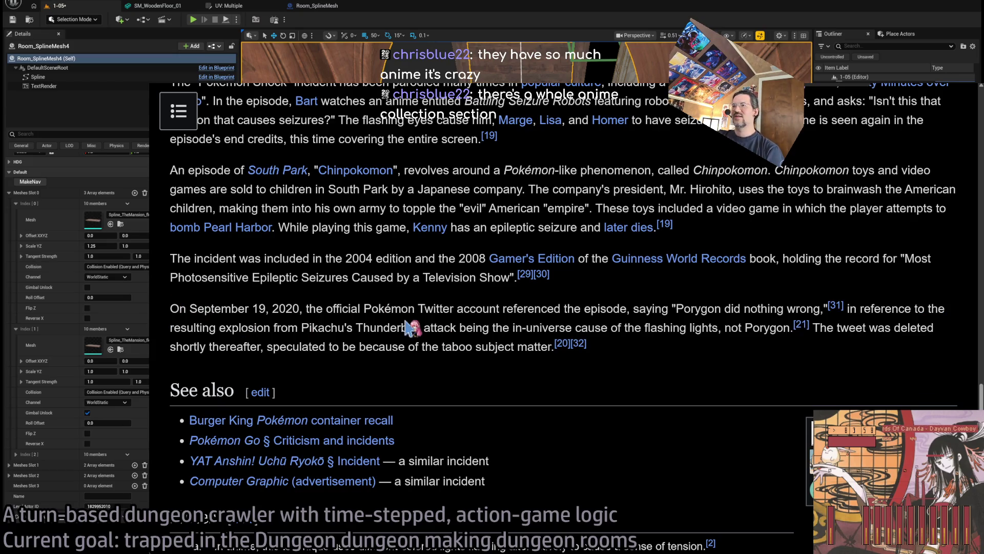
{"action": "double_click", "coordinate": [286, 308]}
{"action": "double_click", "coordinate": [368, 308]}
{"action": "mouse_move", "coordinate": [368, 308]}
{"action": "left_mouse_down"}
{"action": "mouse_move", "coordinate": [820, 309]}
{"action": "mouse_move", "coordinate": [322, 327]}
{"action": "mouse_move", "coordinate": [569, 329]}
{"action": "left_mouse_up"}
{"action": "double_click", "coordinate": [687, 309]}
{"action": "double_click", "coordinate": [853, 309]}
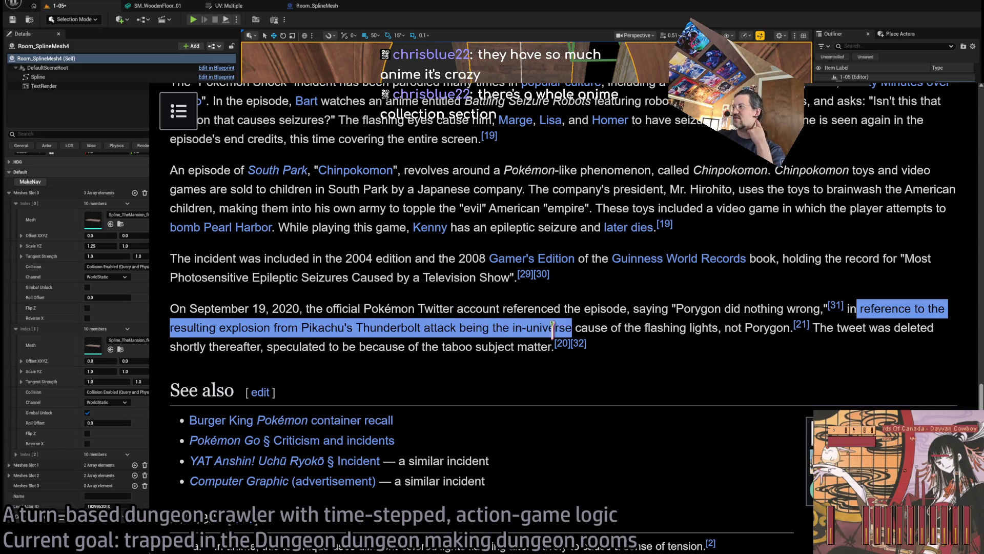
{"action": "double_click", "coordinate": [824, 326]}
{"action": "mouse_move", "coordinate": [824, 322]}
{"action": "left_mouse_down"}
{"action": "mouse_move", "coordinate": [359, 330]}
{"action": "mouse_move", "coordinate": [252, 348]}
{"action": "mouse_move", "coordinate": [452, 346]}
{"action": "mouse_move", "coordinate": [585, 365]}
{"action": "left_mouse_up"}
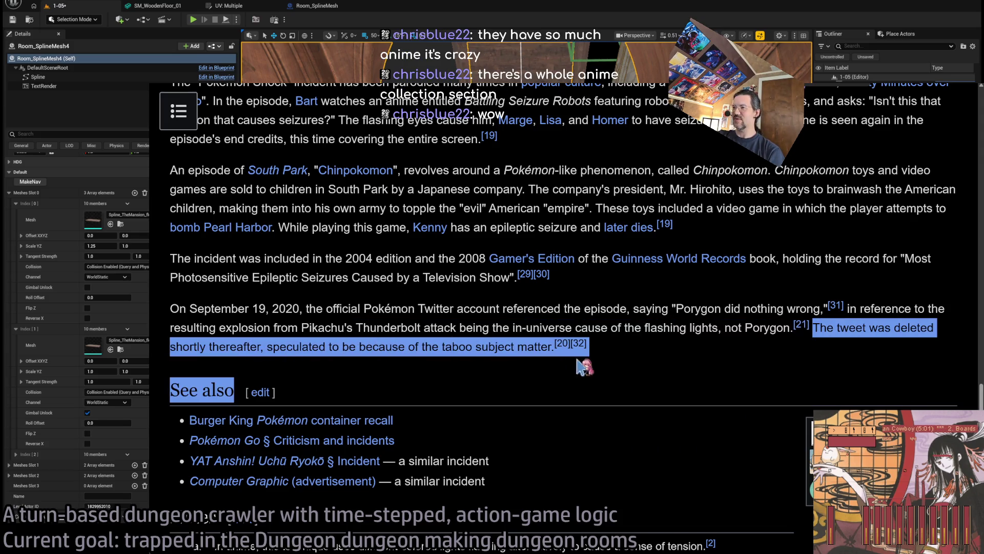
{"action": "left_click", "coordinate": [661, 365]}
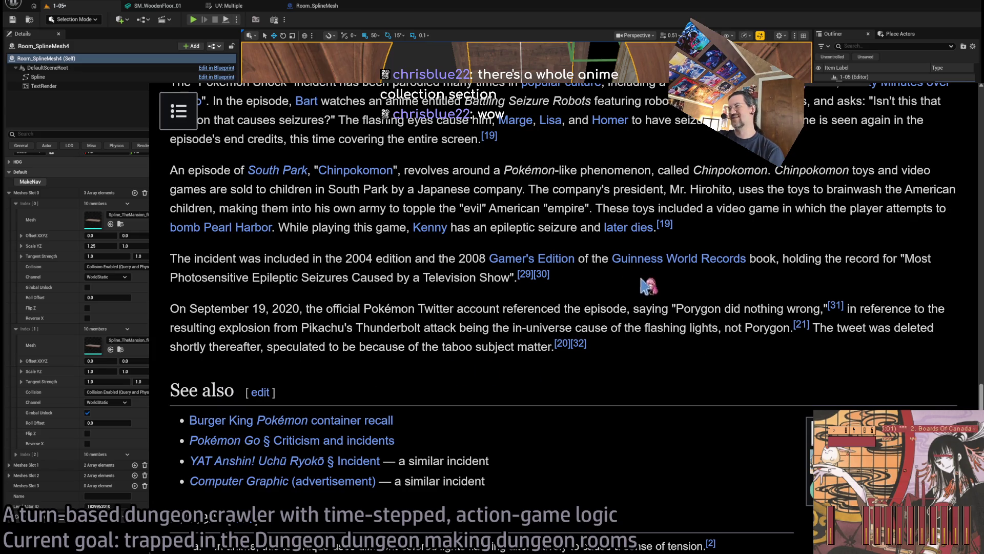
Highlight the Guinness World Records paragraph and record title, then revisit the Simpsons sentence
{"action": "left_click_drag", "start_coordinate": [646, 286], "coordinate": [748, 242]}
{"action": "left_click", "coordinate": [749, 242]}
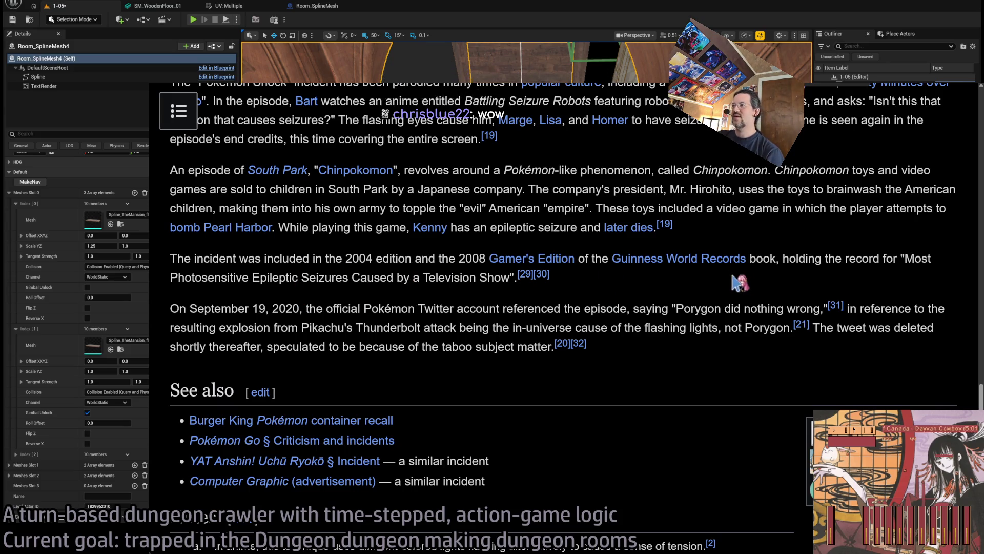
{"action": "double_click", "coordinate": [798, 255]}
{"action": "left_click_drag", "start_coordinate": [799, 254], "coordinate": [847, 258]}
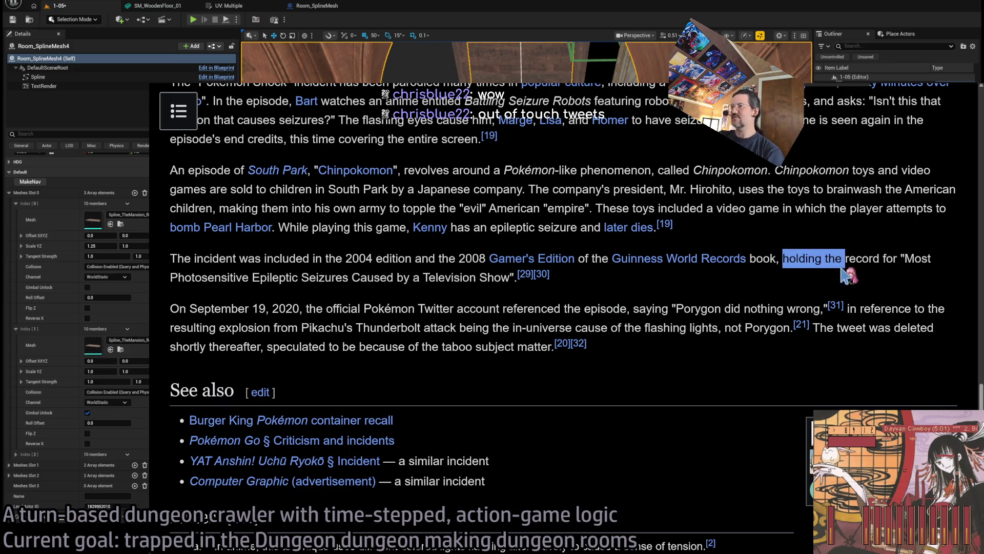
{"action": "left_click", "coordinate": [846, 261]}
{"action": "double_click", "coordinate": [289, 281]}
{"action": "mouse_move", "coordinate": [289, 281]}
{"action": "left_mouse_down"}
{"action": "mouse_move", "coordinate": [462, 275]}
{"action": "mouse_move", "coordinate": [548, 287]}
{"action": "left_mouse_up"}
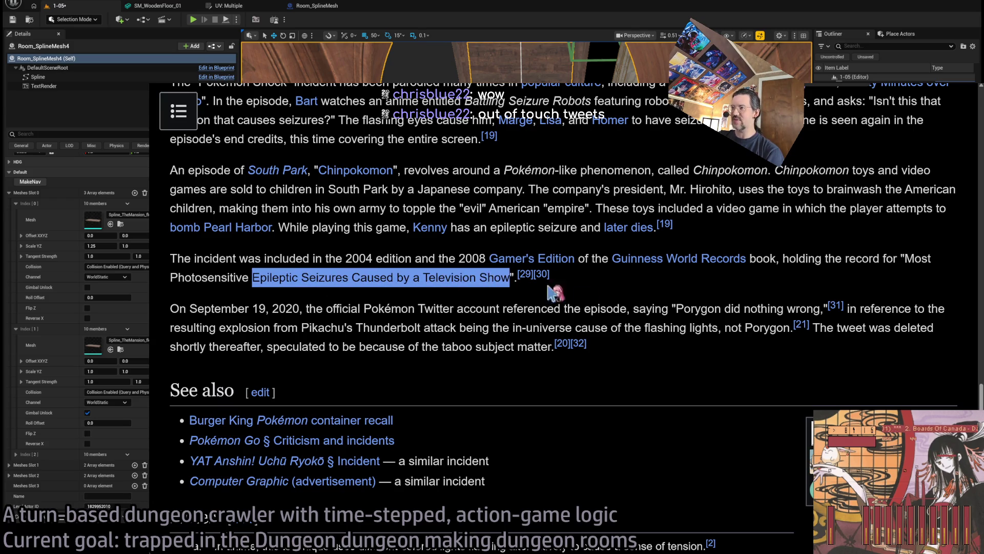
{"action": "left_click", "coordinate": [548, 287]}
{"action": "scroll", "coordinate": [659, 299], "scroll_direction": "up", "scroll_amount": 3}
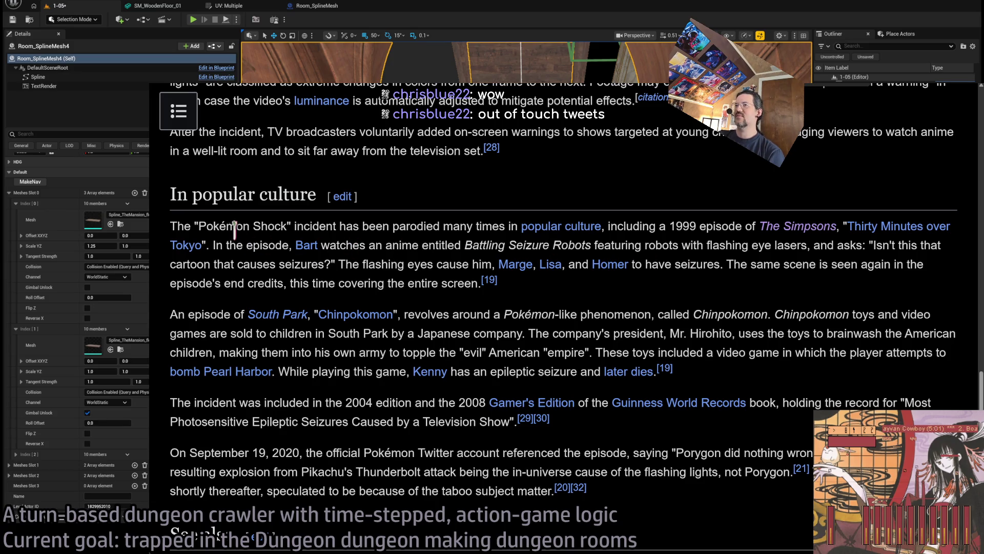
{"action": "left_click_drag", "start_coordinate": [692, 226], "coordinate": [707, 266]}
{"action": "left_click", "coordinate": [707, 269]}
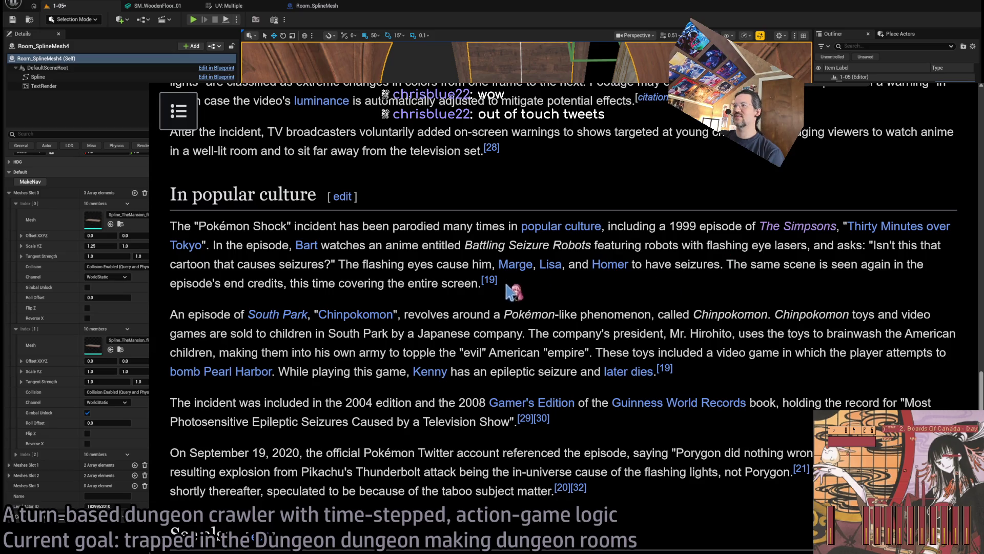
Pan the Google Maps satellite view and check the Kayano Shigeru Nibutani Ainu Museum details
{"action": "key", "text": "ctrl+Tab"}
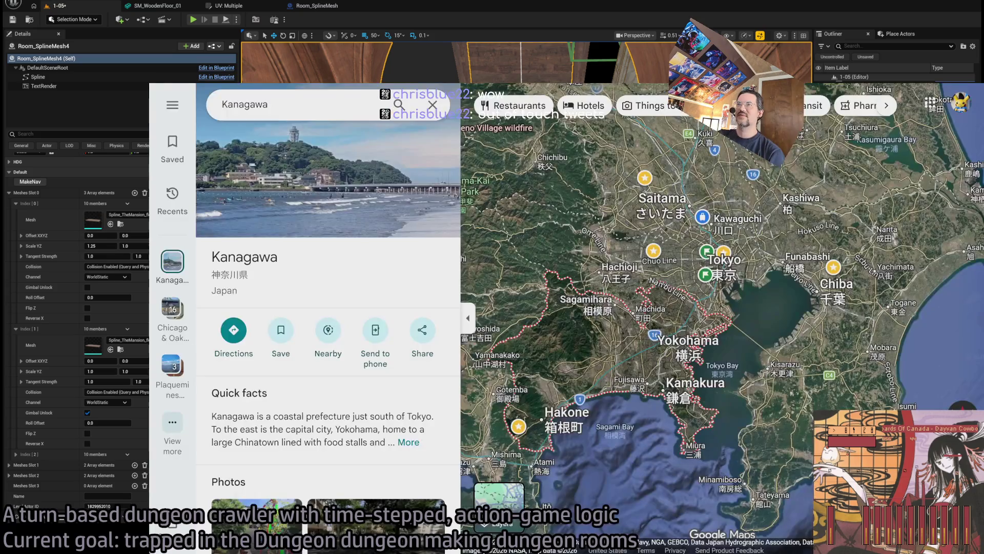
{"action": "scroll", "coordinate": [683, 286], "scroll_direction": "down", "scroll_amount": 5}
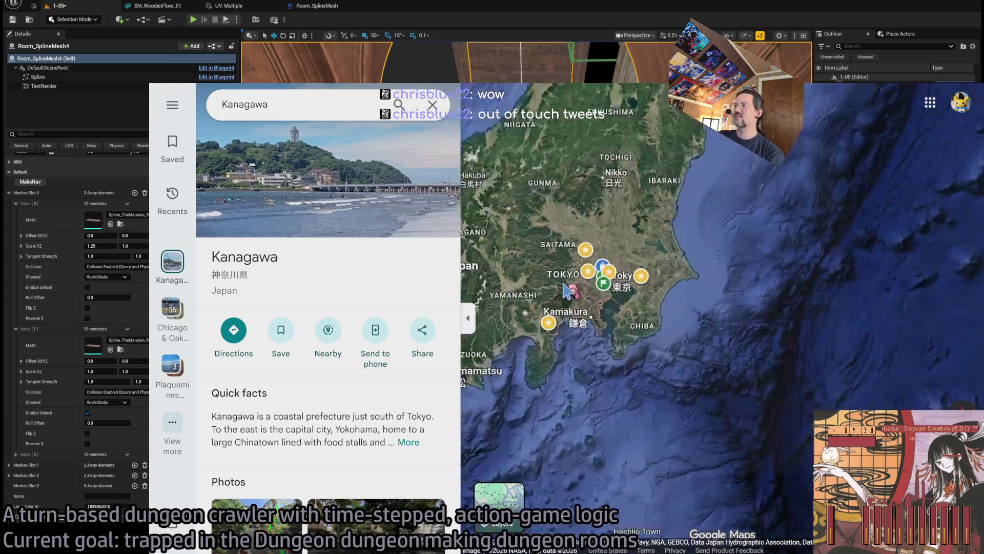
{"action": "left_click_drag", "start_coordinate": [683, 287], "coordinate": [736, 259]}
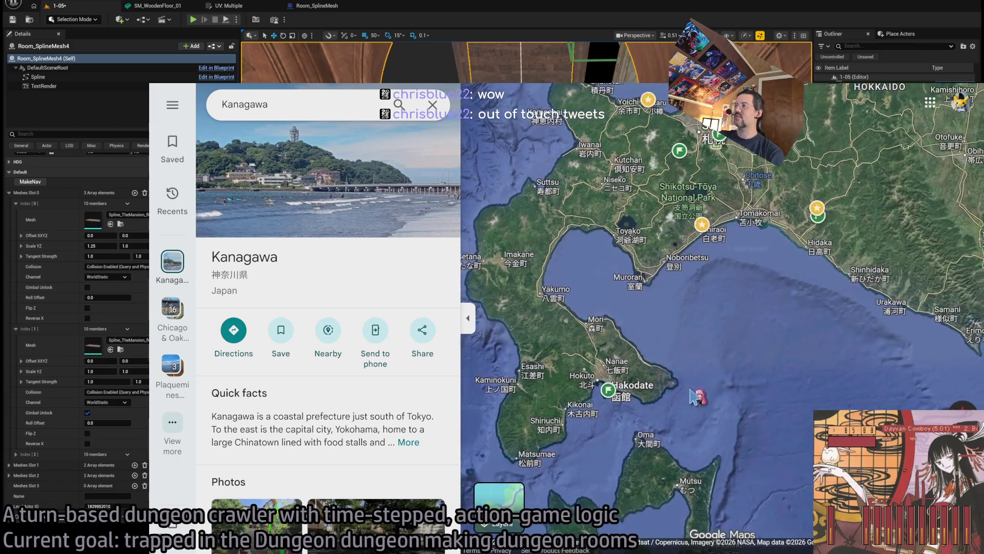
{"action": "scroll", "coordinate": [751, 336], "scroll_direction": "up", "scroll_amount": 5}
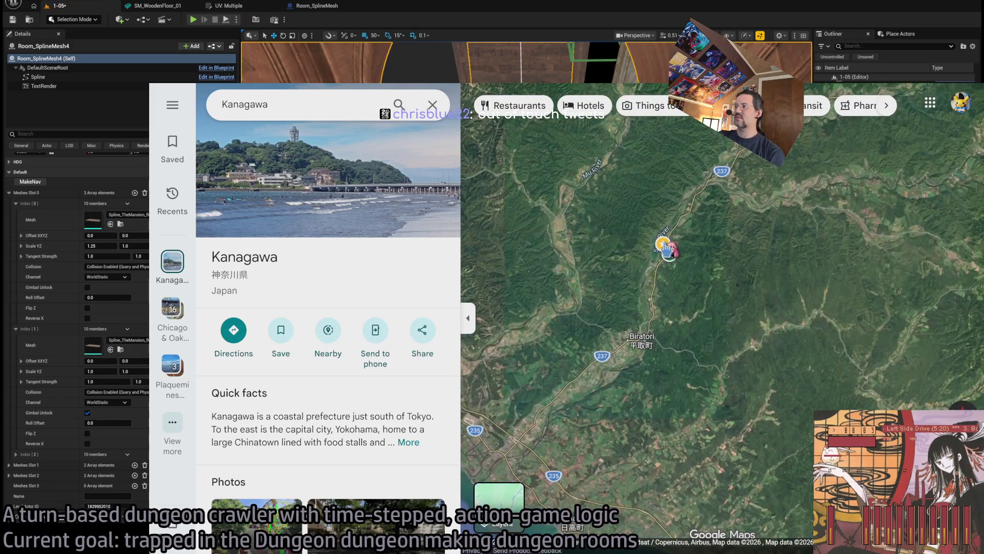
{"action": "left_click", "coordinate": [670, 256]}
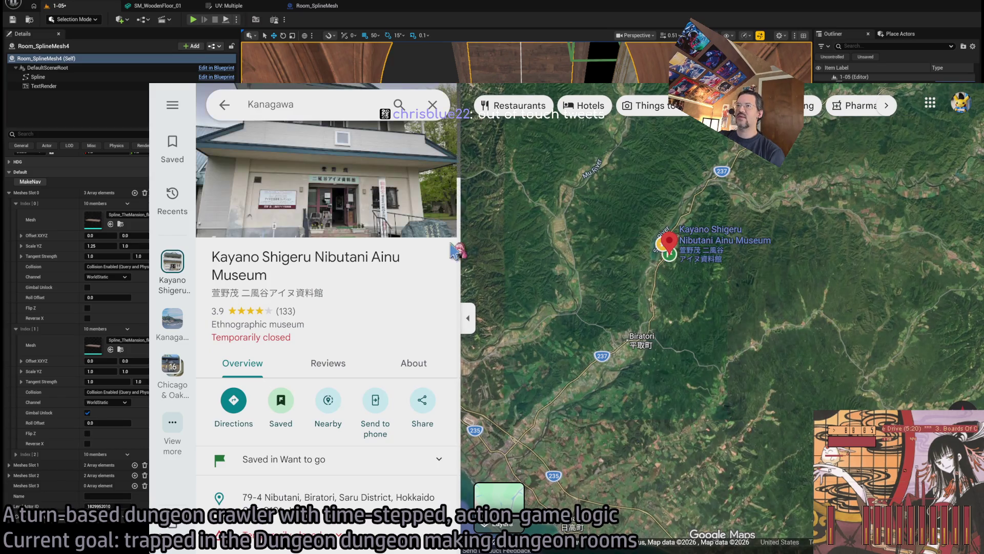
{"action": "key", "text": "alt+Left"}
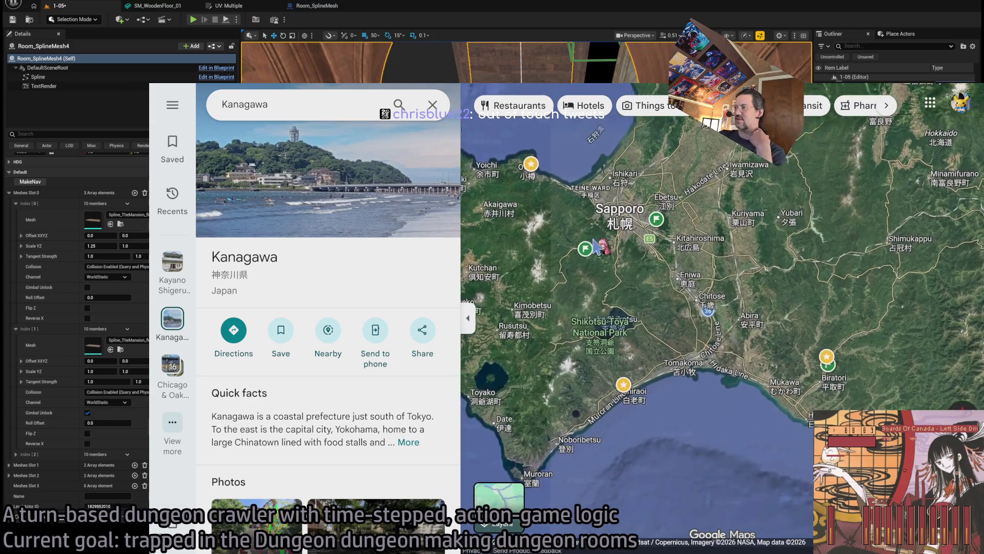
Open the place details for the Kotan Ainu village
{"action": "scroll", "coordinate": [665, 331], "scroll_direction": "up", "scroll_amount": 5}
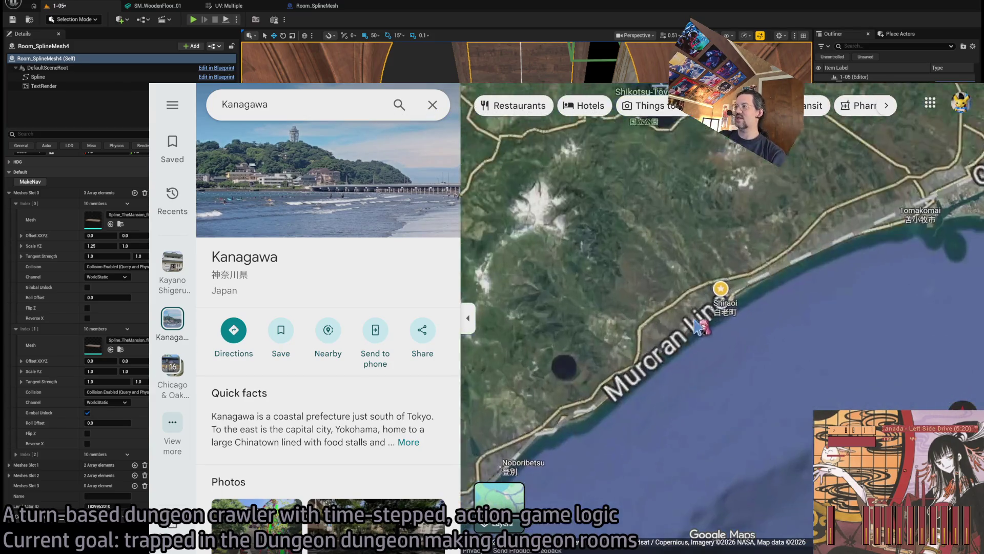
{"action": "scroll", "coordinate": [806, 258], "scroll_direction": "up", "scroll_amount": 5}
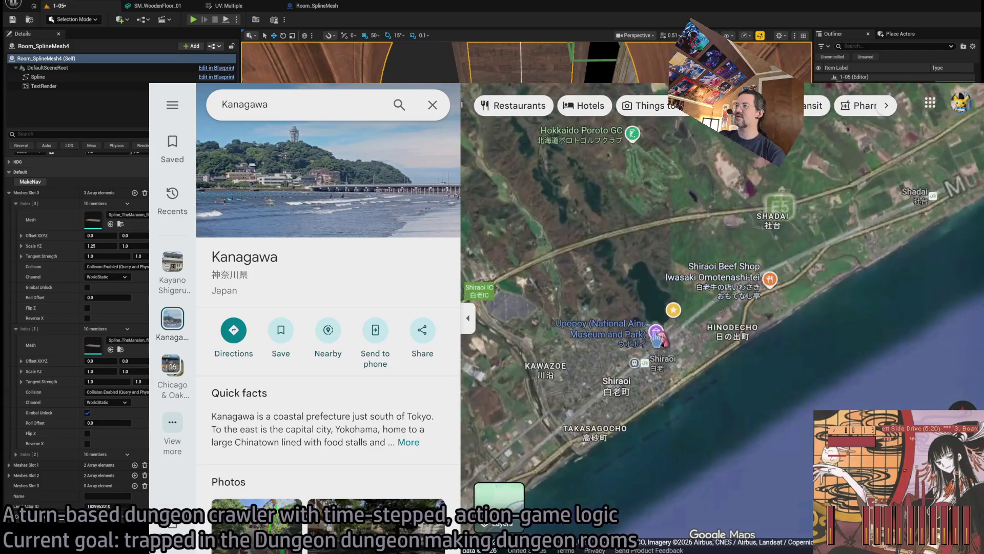
{"action": "left_click", "coordinate": [697, 395]}
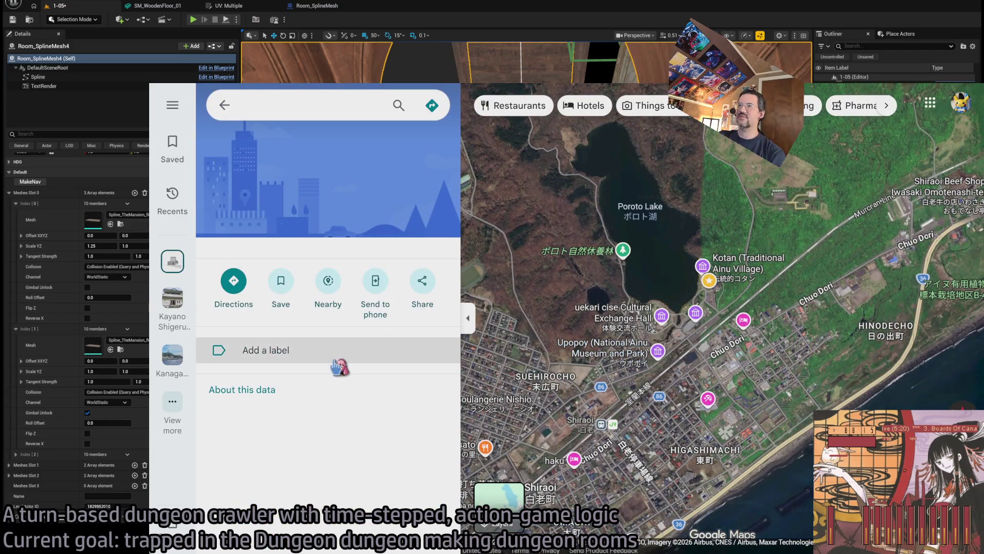
{"action": "scroll", "coordinate": [747, 279], "scroll_direction": "up", "scroll_amount": 3}
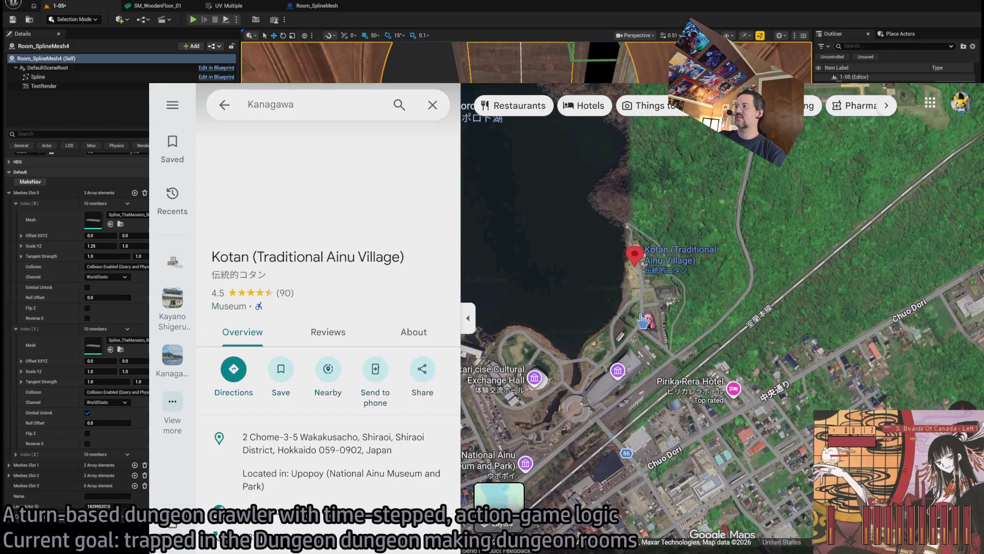
{"action": "left_click", "coordinate": [686, 333]}
{"action": "scroll", "coordinate": [687, 334], "scroll_direction": "up", "scroll_amount": 3}
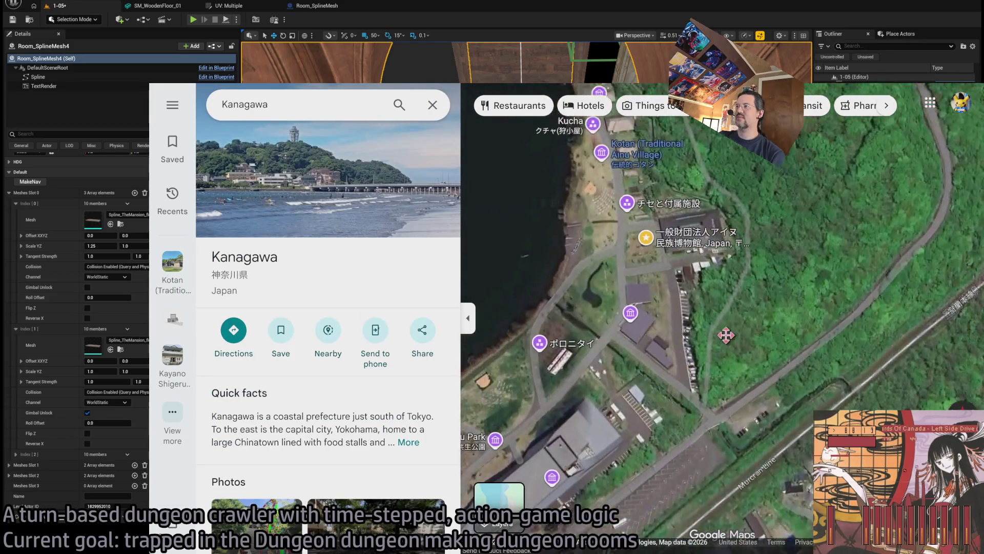
Pan and zoom the satellite map around National Ainu Park, then close the Maps tab
{"action": "left_click_drag", "start_coordinate": [751, 299], "coordinate": [787, 259]}
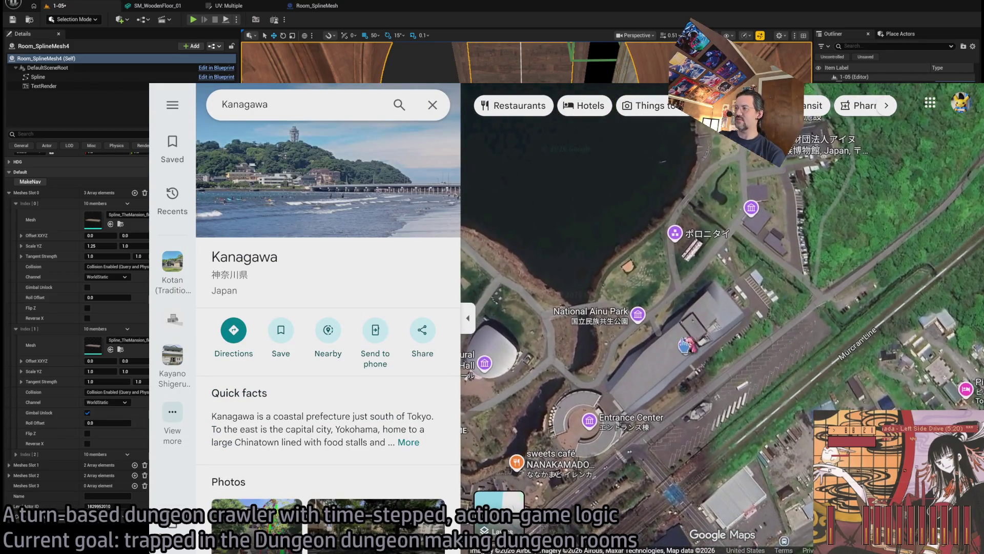
{"action": "scroll", "coordinate": [645, 323], "scroll_direction": "down", "scroll_amount": 1}
{"action": "left_click_drag", "start_coordinate": [647, 323], "coordinate": [684, 335]}
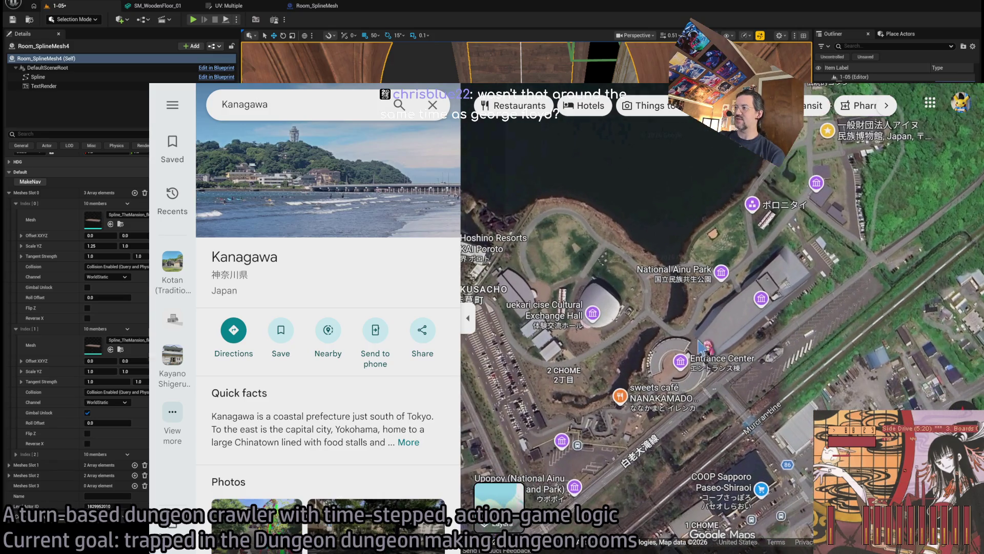
{"action": "scroll", "coordinate": [713, 353], "scroll_direction": "up", "scroll_amount": 1}
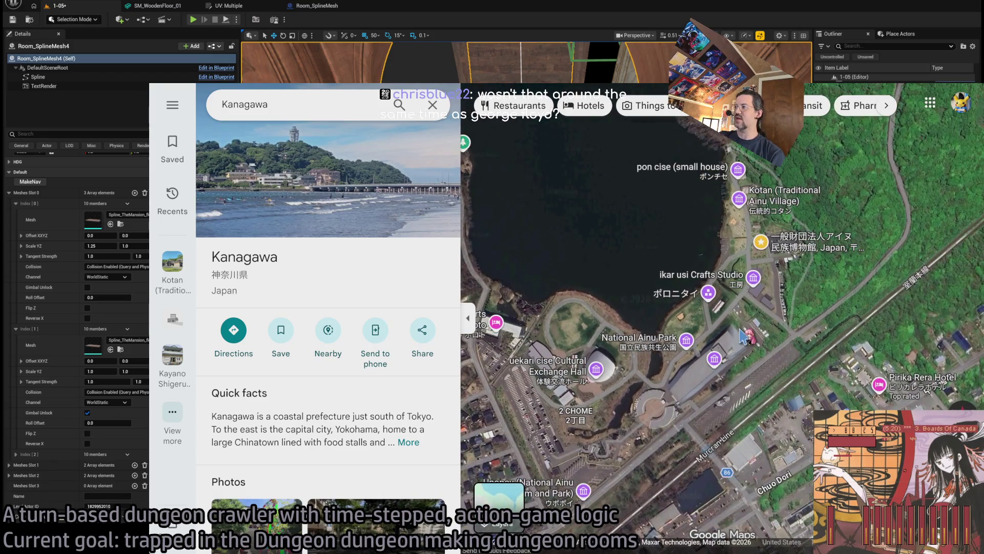
{"action": "left_click_drag", "start_coordinate": [619, 279], "coordinate": [600, 310]}
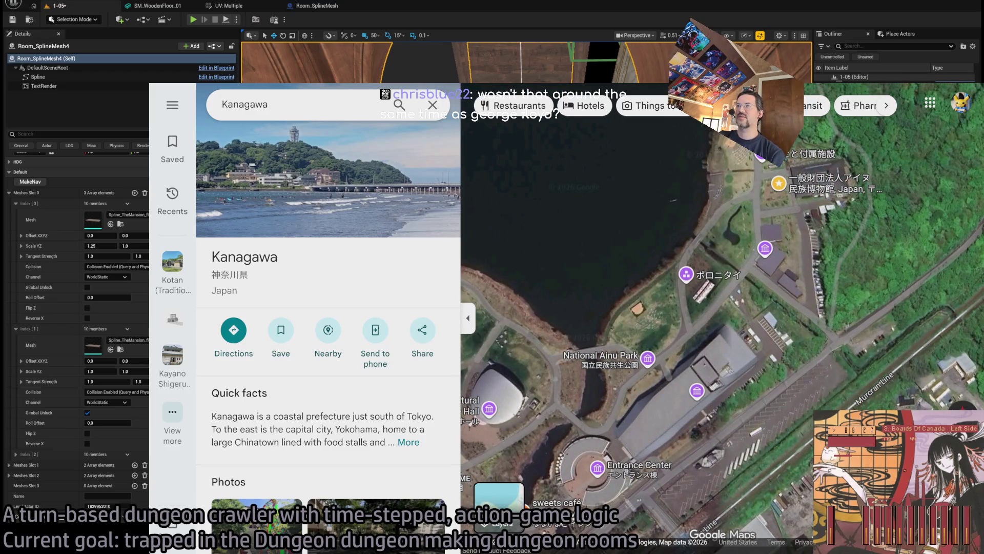
{"action": "key", "text": "ctrl+w"}
{"action": "key", "text": "ctrl+w"}
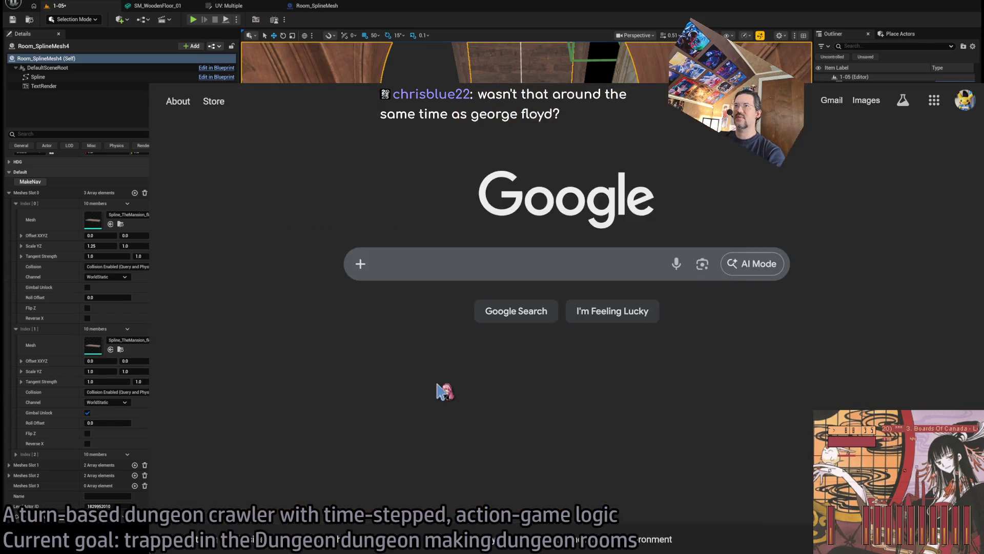
{"action": "key", "text": "ctrl+t"}
{"action": "type", "text": "george floyd"}
{"action": "key", "text": "Return"}
{"action": "scroll", "coordinate": [373, 265], "scroll_direction": "down", "scroll_amount": 4}
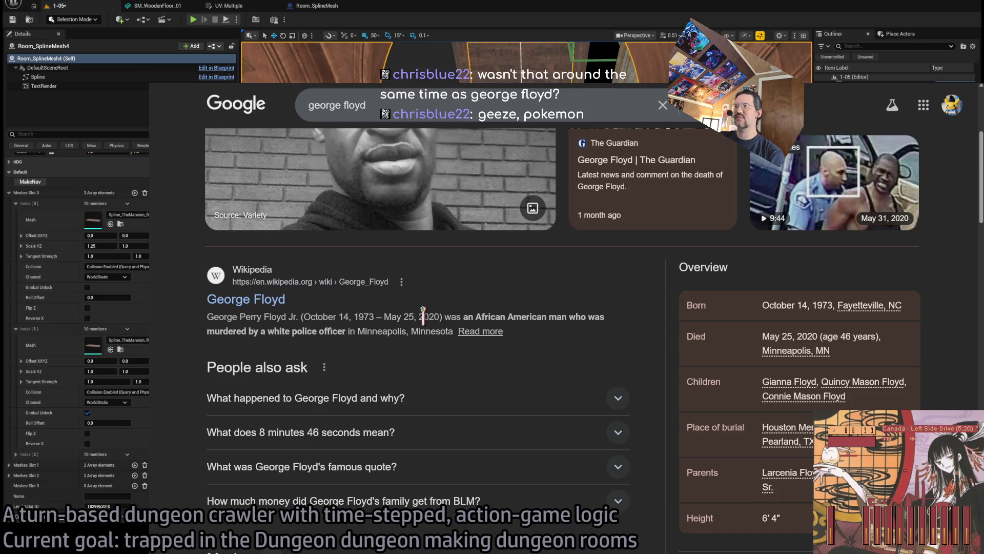
{"action": "left_click", "coordinate": [280, 299]}
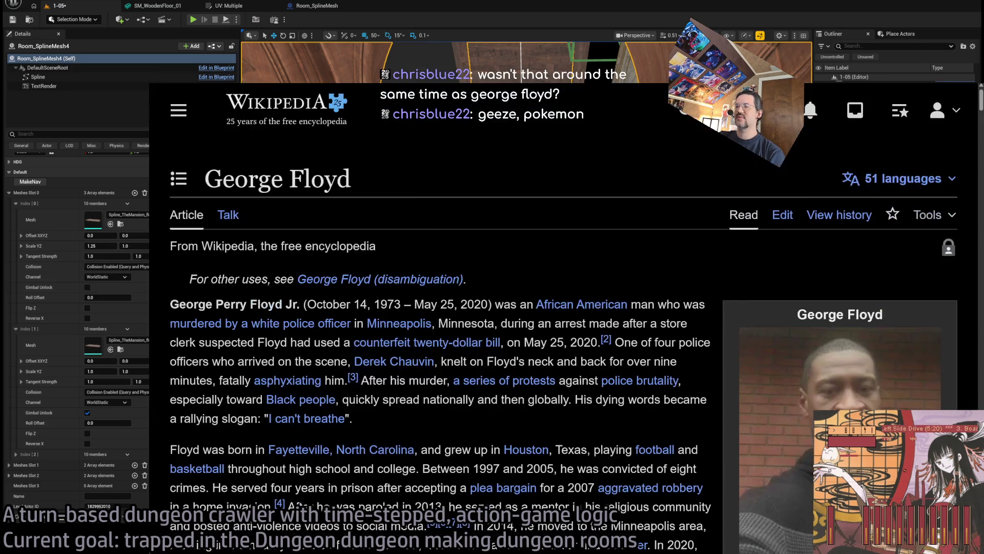
{"action": "key", "text": "ctrl+plus"}
{"action": "scroll", "coordinate": [523, 175], "scroll_direction": "down", "scroll_amount": 10}
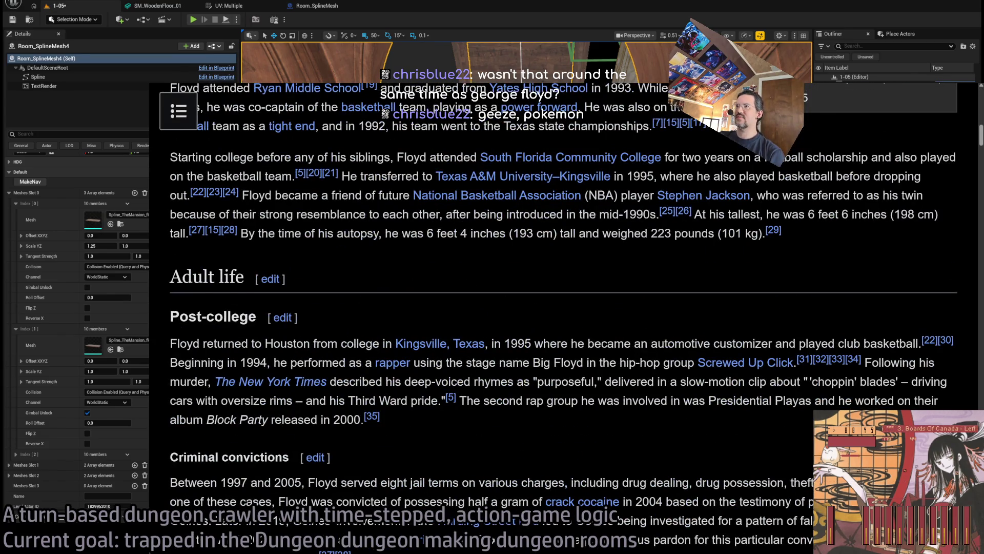
{"action": "key", "text": "ctrl+t"}
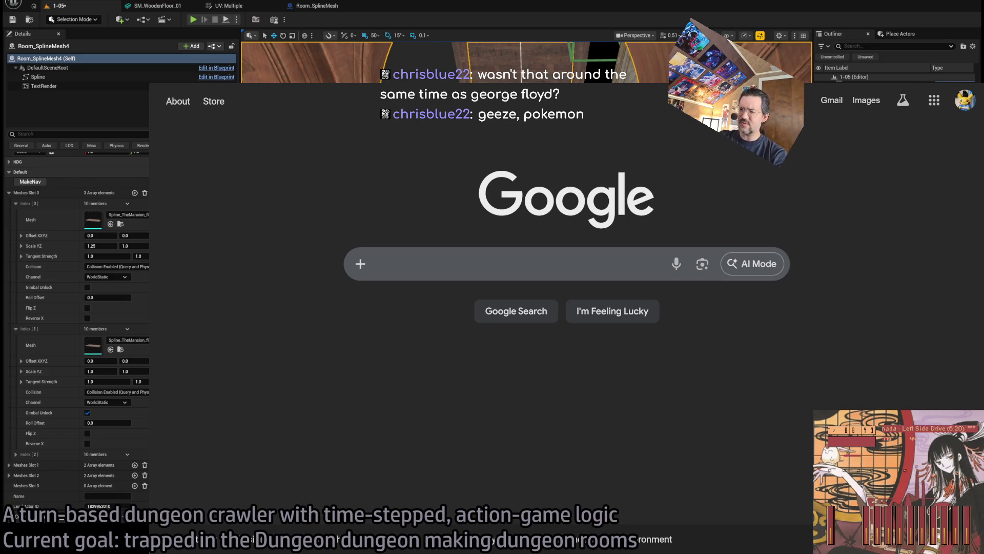
Load and scroll through Wikipedia's COVID-19 article, then close it and the browser
{"action": "key", "text": "ctrl+l"}
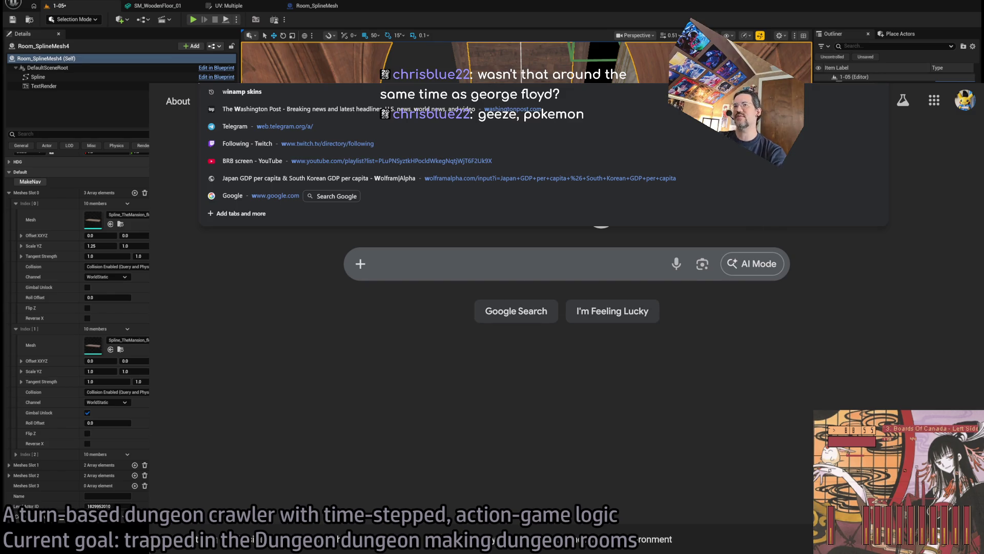
{"action": "key", "text": "Escape"}
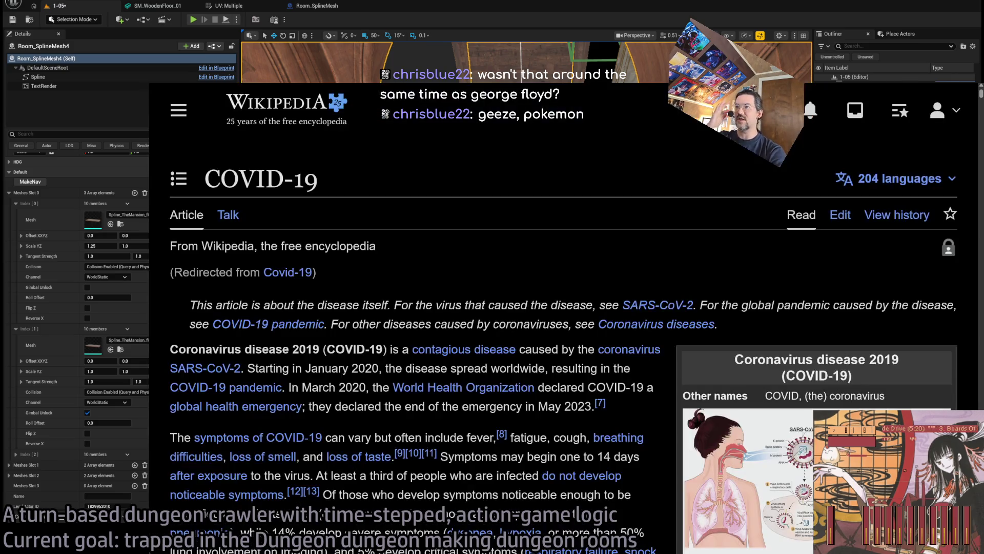
{"action": "scroll", "coordinate": [391, 224], "scroll_direction": "down", "scroll_amount": 2}
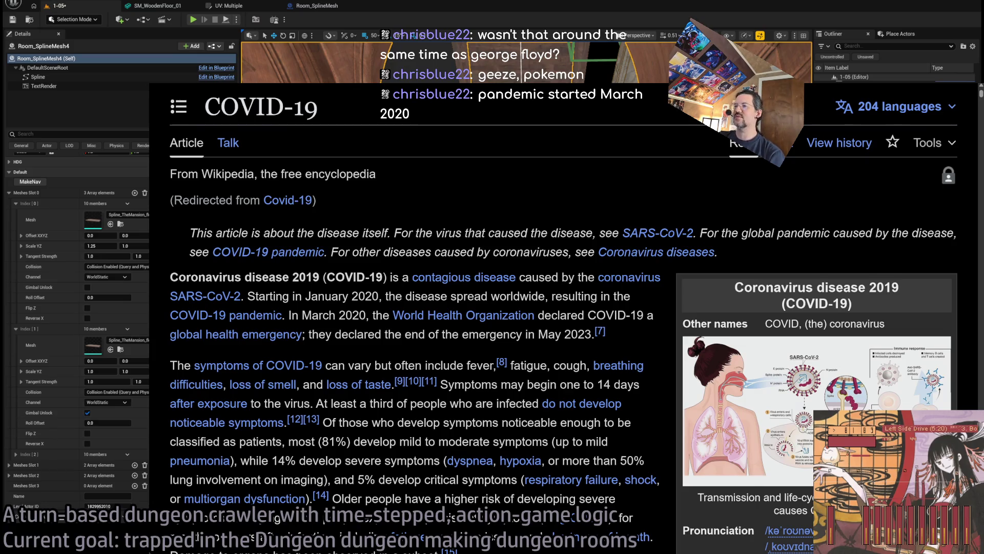
{"action": "scroll", "coordinate": [354, 338], "scroll_direction": "down", "scroll_amount": 2}
{"action": "scroll", "coordinate": [375, 346], "scroll_direction": "down", "scroll_amount": 4}
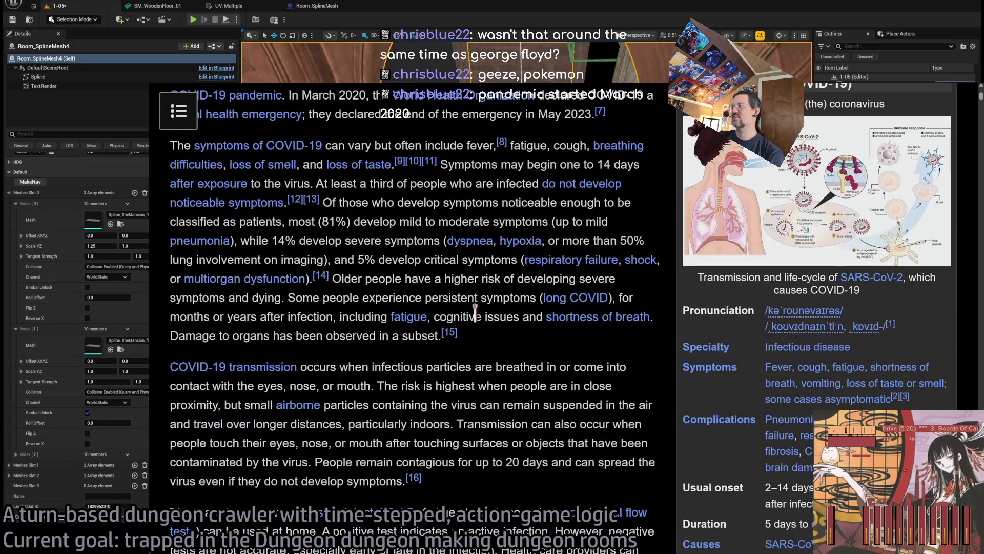
{"action": "scroll", "coordinate": [495, 320], "scroll_direction": "down", "scroll_amount": 15}
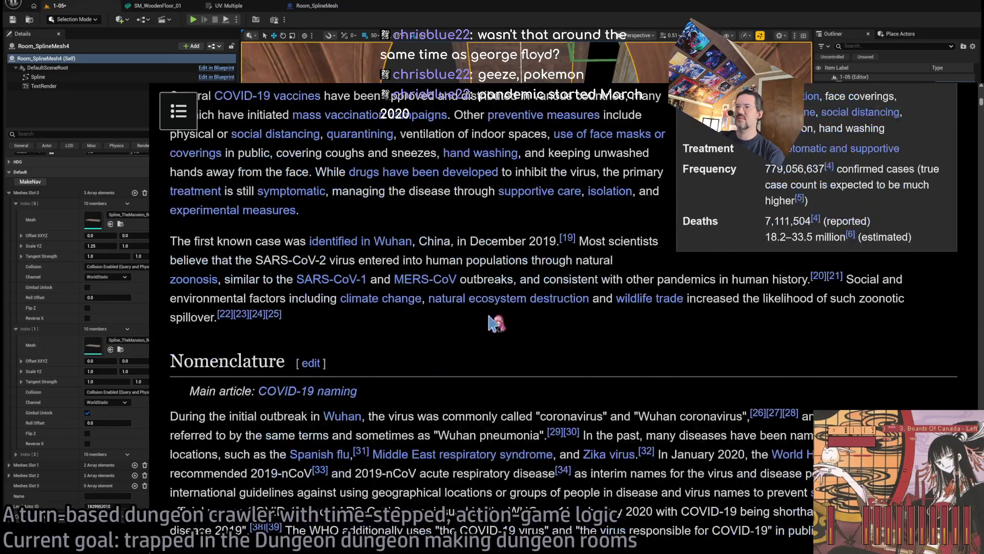
{"action": "scroll", "coordinate": [495, 323], "scroll_direction": "down", "scroll_amount": 6}
{"action": "scroll", "coordinate": [568, 355], "scroll_direction": "up", "scroll_amount": 20}
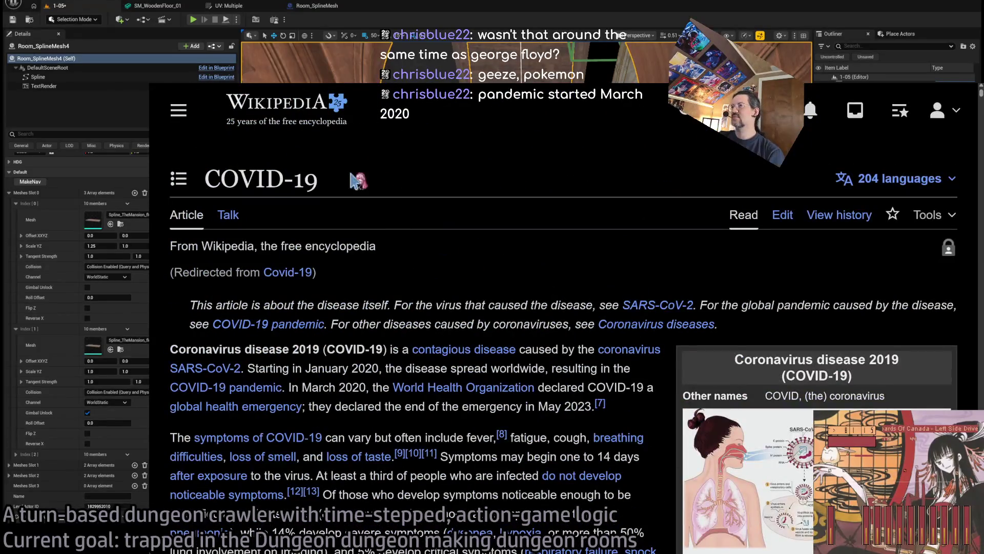
{"action": "key", "text": "ctrl+w"}
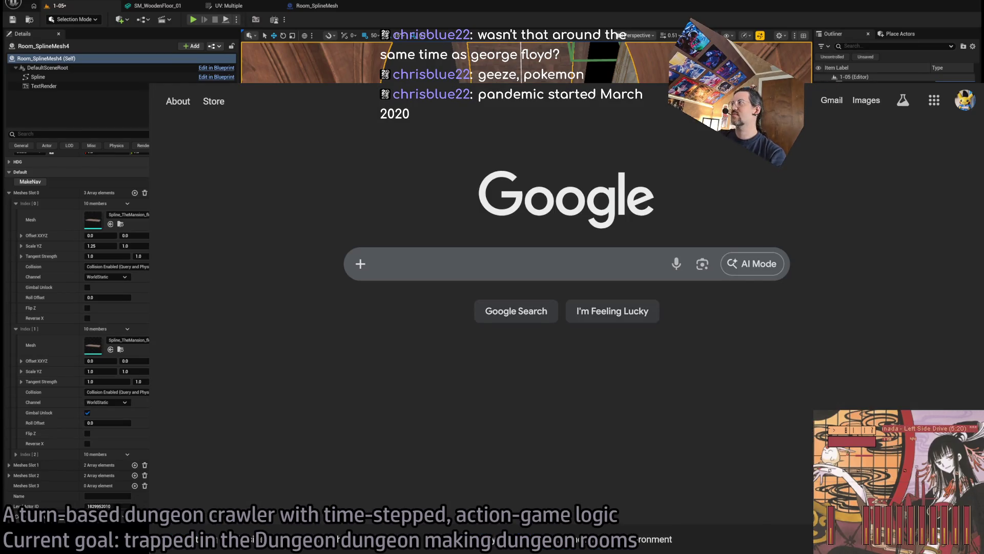
{"action": "key", "text": "ctrl+w"}
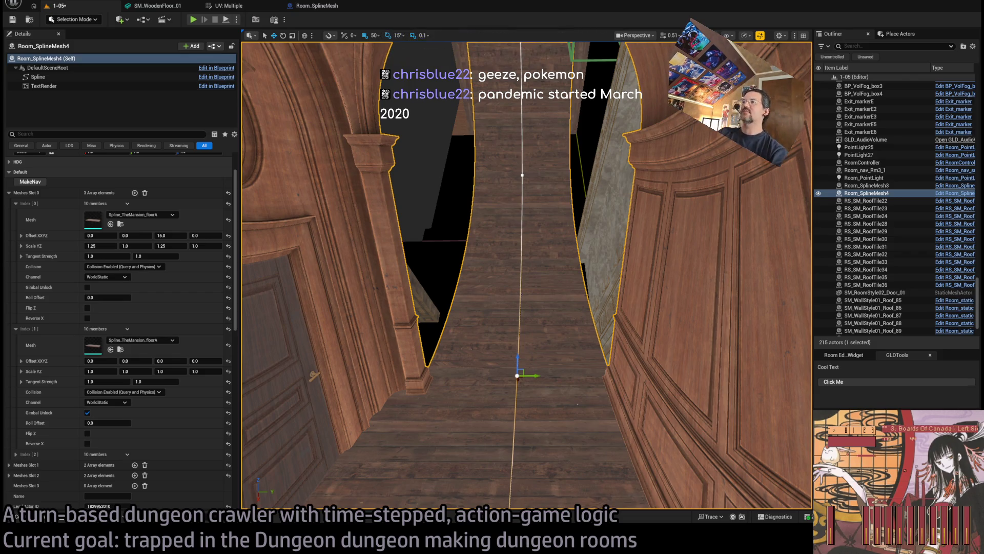
Fly the camera through the arched doorway, then open the TheMansion/StaticMeshes Content Drawer
{"action": "mouse_move", "coordinate": [517, 376]}
{"action": "left_mouse_down"}
{"action": "mouse_move", "coordinate": [371, 205]}
{"action": "mouse_move", "coordinate": [451, 205]}
{"action": "left_mouse_up"}
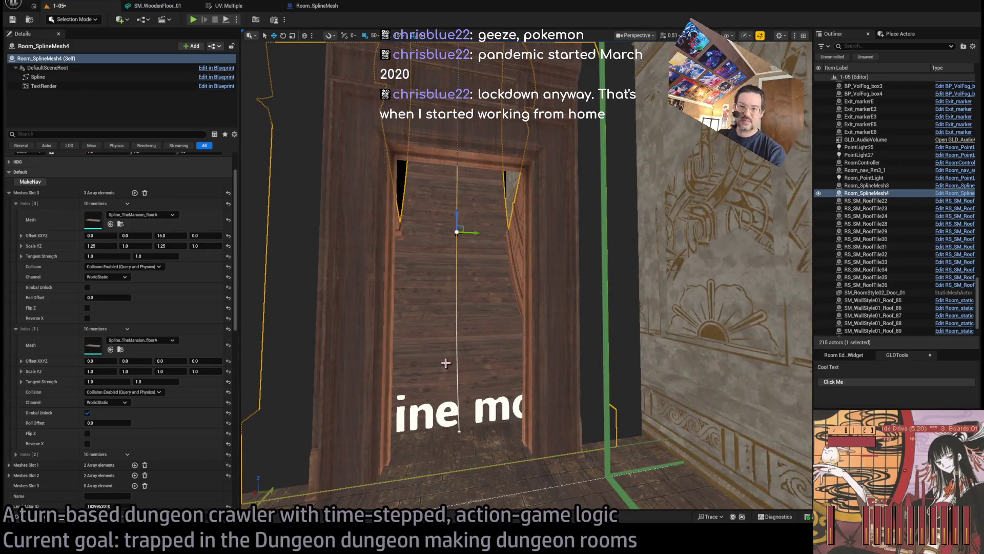
{"action": "key", "text": "alt+Tab"}
{"action": "key", "text": "alt+Tab"}
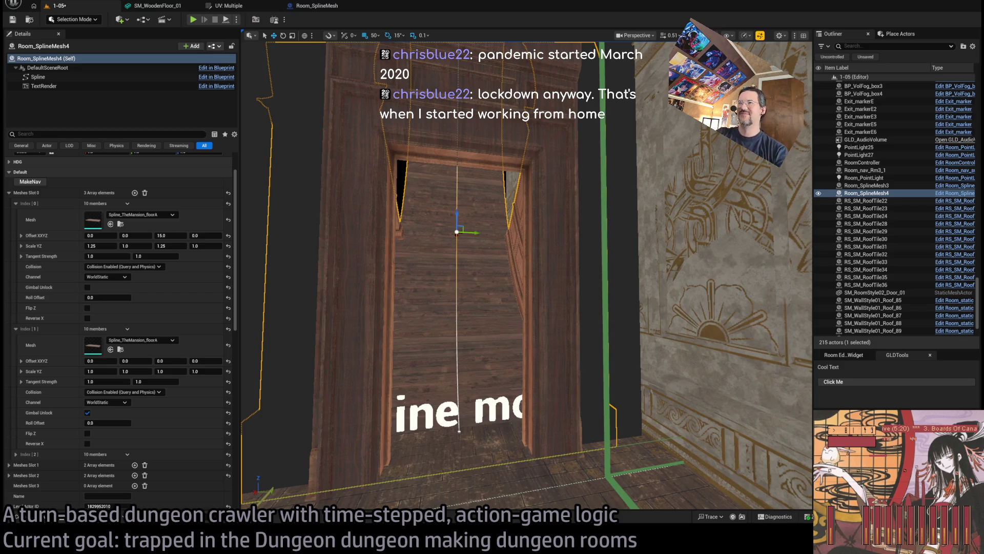
{"action": "mouse_move", "coordinate": [526, 275]}
{"action": "left_mouse_down"}
{"action": "mouse_move", "coordinate": [553, 339]}
{"action": "mouse_move", "coordinate": [528, 318]}
{"action": "mouse_move", "coordinate": [516, 341]}
{"action": "mouse_move", "coordinate": [710, 188]}
{"action": "mouse_move", "coordinate": [513, 287]}
{"action": "mouse_move", "coordinate": [492, 266]}
{"action": "mouse_move", "coordinate": [512, 246]}
{"action": "mouse_move", "coordinate": [518, 256]}
{"action": "mouse_move", "coordinate": [569, 236]}
{"action": "mouse_move", "coordinate": [528, 233]}
{"action": "mouse_move", "coordinate": [539, 274]}
{"action": "left_mouse_up"}
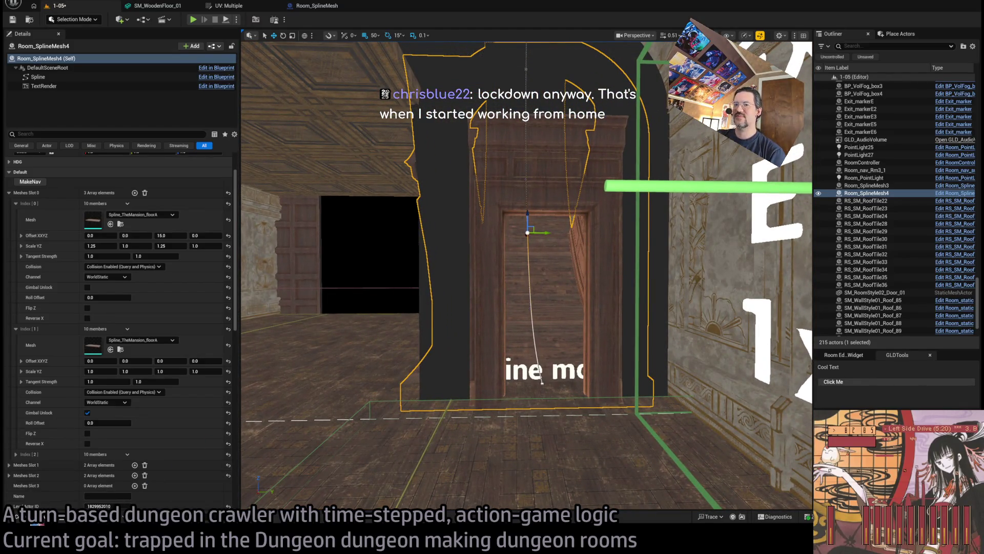
{"action": "key", "text": "ctrl+space"}
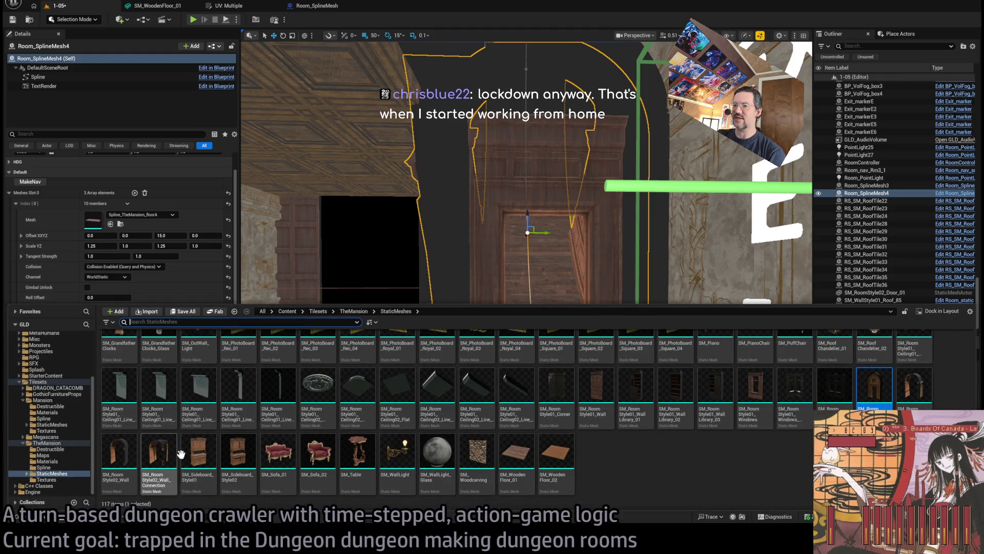
Dismiss the Mansion asset drawer and return to the doorway by the Exit E1 labels
{"action": "scroll", "coordinate": [595, 400], "scroll_direction": "up", "scroll_amount": 2}
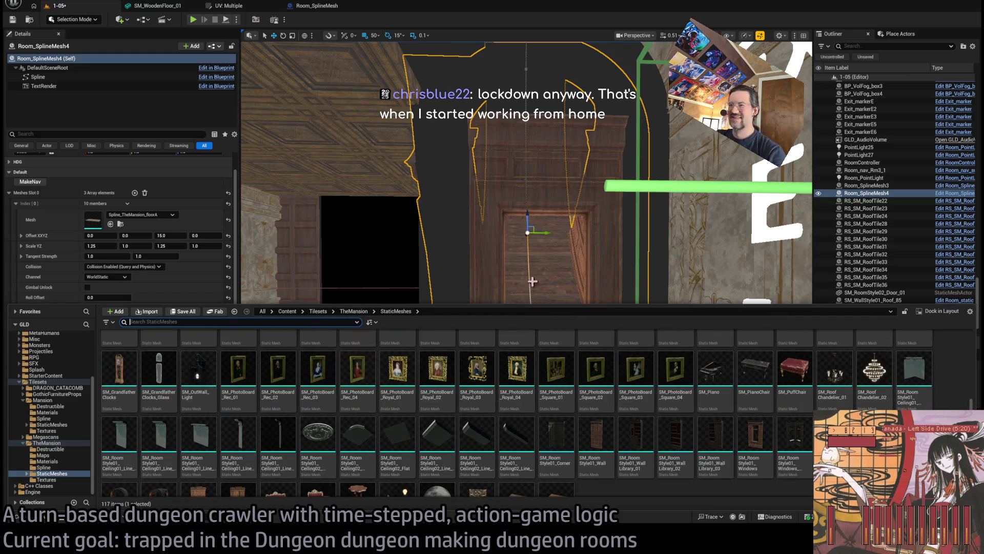
{"action": "mouse_move", "coordinate": [532, 281]}
{"action": "left_mouse_down"}
{"action": "mouse_move", "coordinate": [513, 266]}
{"action": "mouse_move", "coordinate": [482, 277]}
{"action": "mouse_move", "coordinate": [533, 257]}
{"action": "left_mouse_up"}
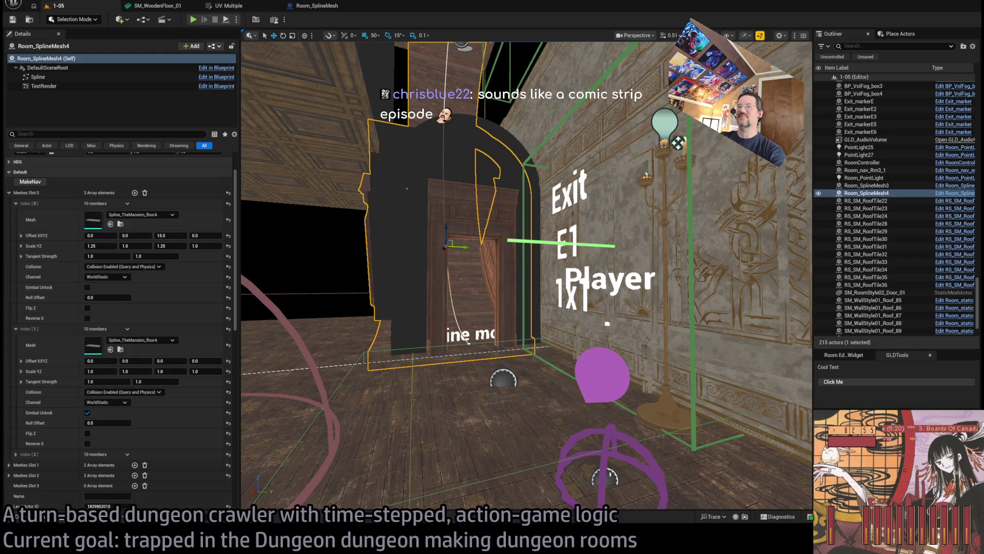
Orbit closer around the exit door in the arch, then reopen the TheMansion static meshes
{"action": "mouse_move", "coordinate": [468, 343]}
{"action": "left_mouse_down"}
{"action": "mouse_move", "coordinate": [438, 459]}
{"action": "mouse_move", "coordinate": [644, 110]}
{"action": "mouse_move", "coordinate": [648, 354]}
{"action": "mouse_move", "coordinate": [538, 504]}
{"action": "mouse_move", "coordinate": [520, 184]}
{"action": "mouse_move", "coordinate": [522, 264]}
{"action": "mouse_move", "coordinate": [510, 241]}
{"action": "mouse_move", "coordinate": [492, 266]}
{"action": "mouse_move", "coordinate": [512, 293]}
{"action": "left_mouse_up"}
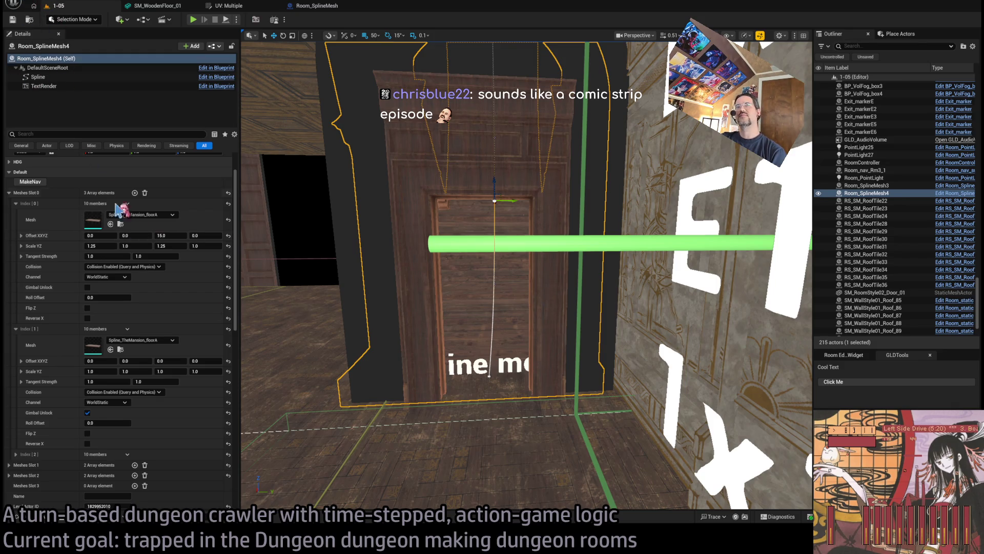
{"action": "key", "text": "alt+Tab"}
{"action": "key", "text": "alt+Tab"}
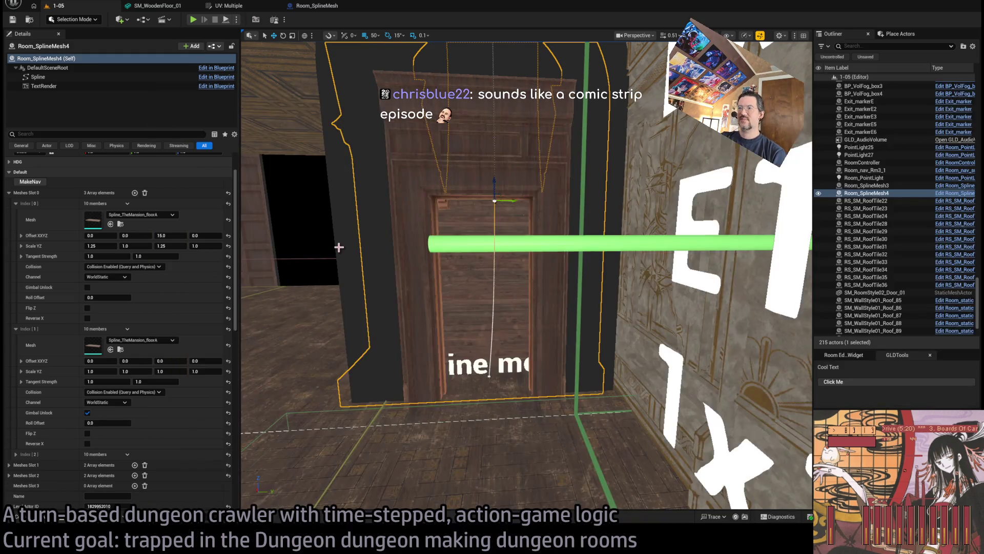
{"action": "left_click_drag", "start_coordinate": [424, 213], "coordinate": [422, 212]}
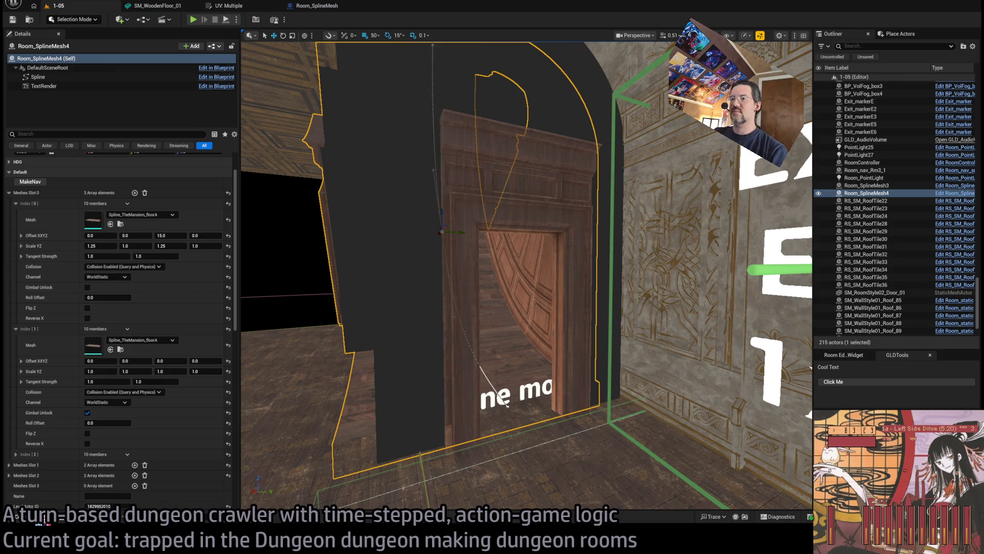
{"action": "key", "text": "ctrl+space"}
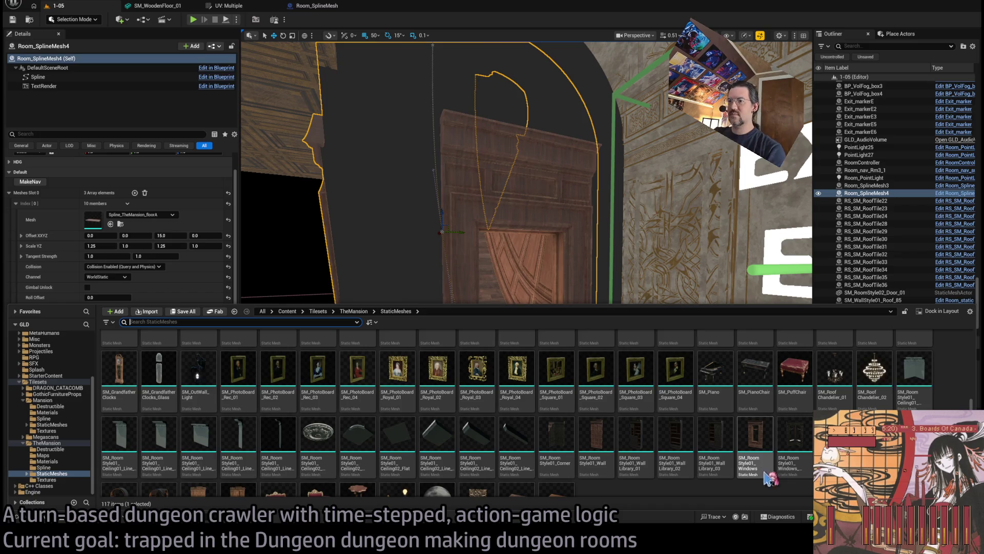
{"action": "scroll", "coordinate": [768, 477], "scroll_direction": "down", "scroll_amount": 2}
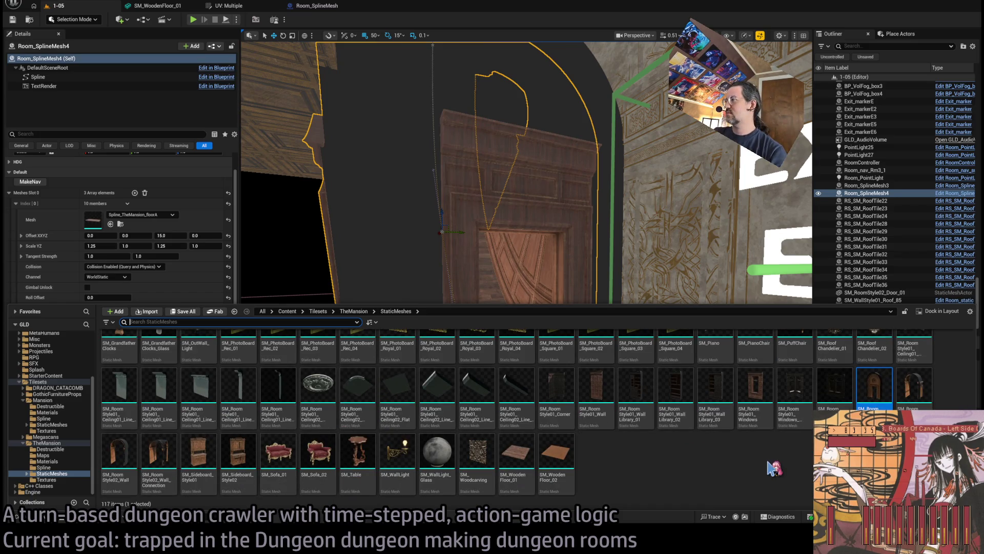
{"action": "scroll", "coordinate": [771, 468], "scroll_direction": "up", "scroll_amount": 5}
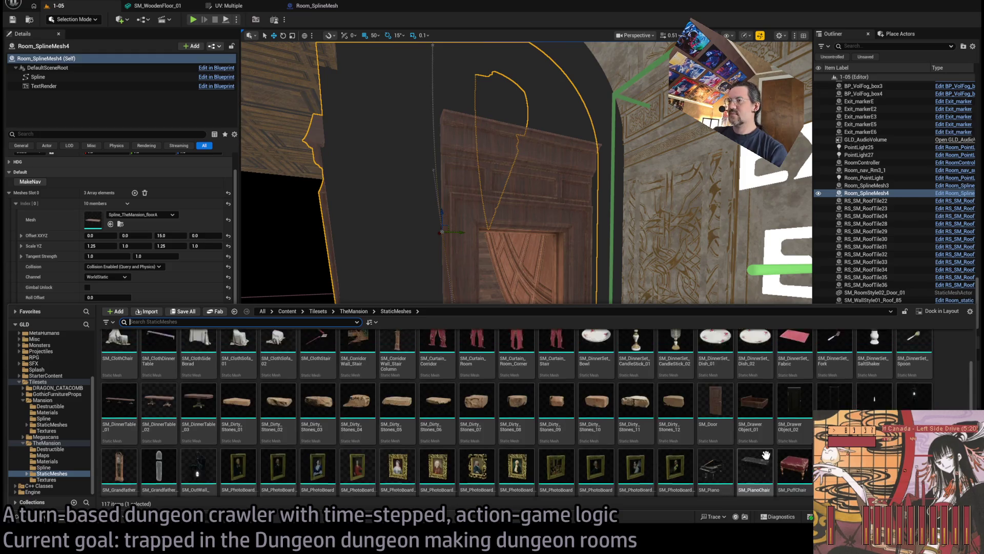
{"action": "scroll", "coordinate": [766, 455], "scroll_direction": "down", "scroll_amount": 5}
{"action": "scroll", "coordinate": [799, 446], "scroll_direction": "up", "scroll_amount": 5}
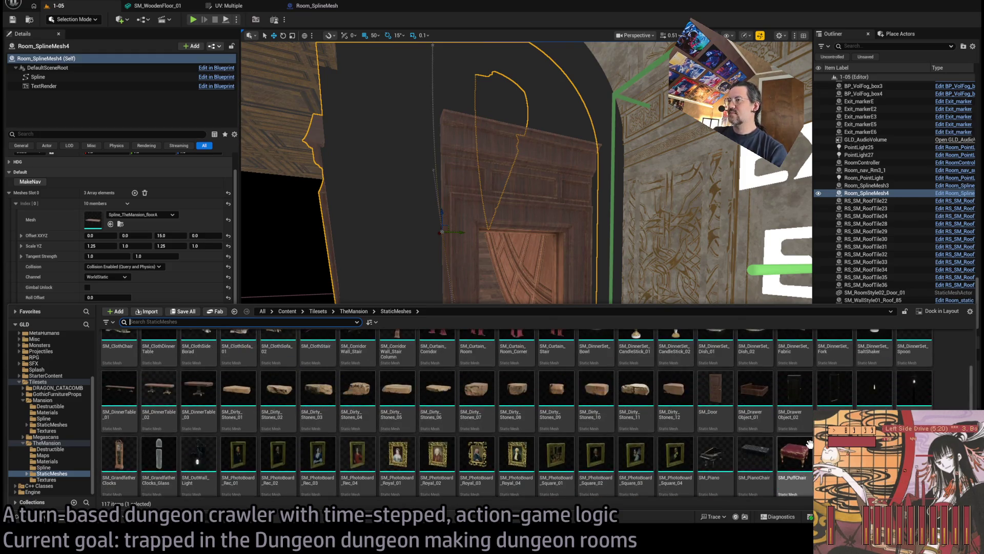
{"action": "scroll", "coordinate": [809, 444], "scroll_direction": "up", "scroll_amount": 2}
{"action": "scroll", "coordinate": [809, 444], "scroll_direction": "down", "scroll_amount": 3}
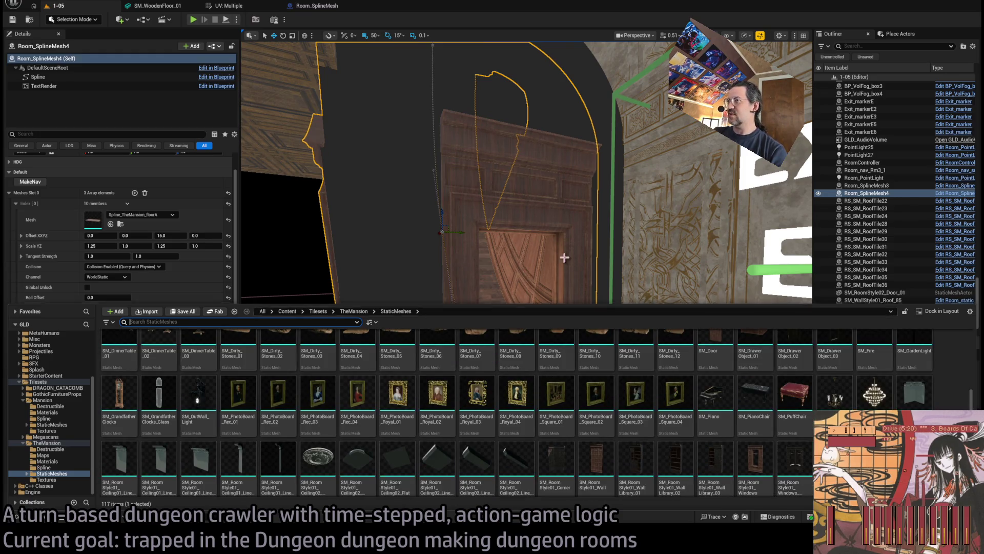
{"action": "mouse_move", "coordinate": [769, 287]}
{"action": "left_mouse_down"}
{"action": "mouse_move", "coordinate": [676, 410]}
{"action": "mouse_move", "coordinate": [643, 436]}
{"action": "mouse_move", "coordinate": [610, 323]}
{"action": "left_mouse_up"}
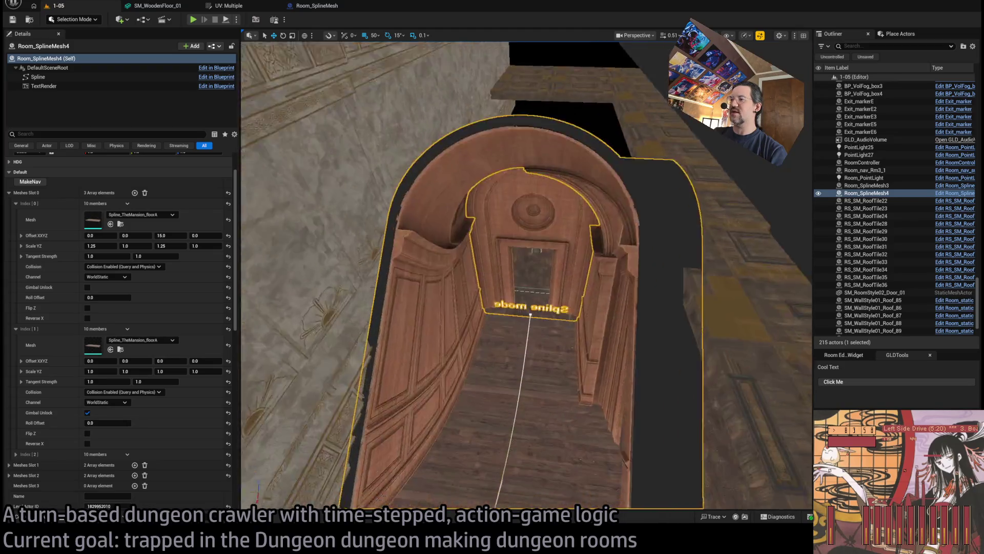
Fly through the arch and circle the view around the Exit E1 doorway
{"action": "left_click_drag", "start_coordinate": [609, 322], "coordinate": [606, 302]}
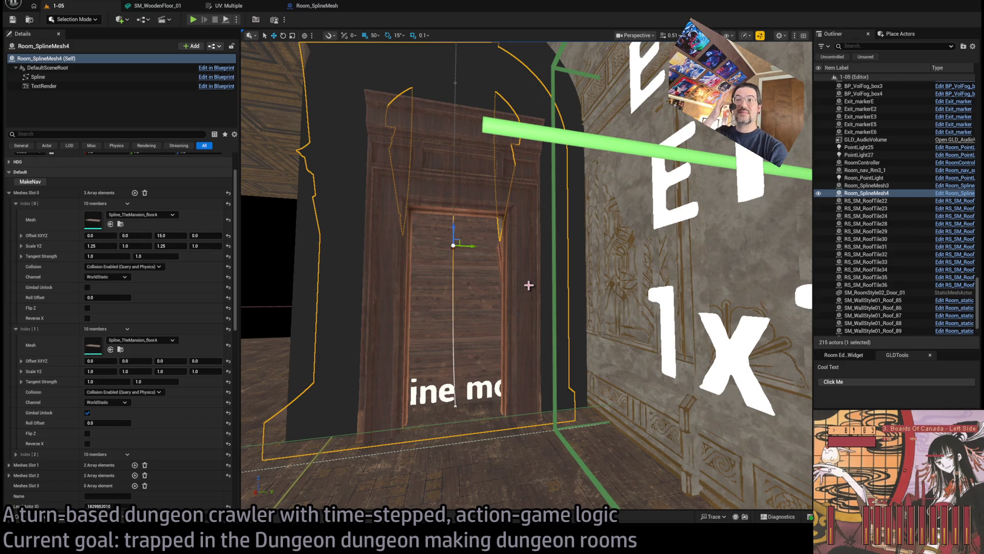
{"action": "left_click_drag", "start_coordinate": [529, 285], "coordinate": [510, 305]}
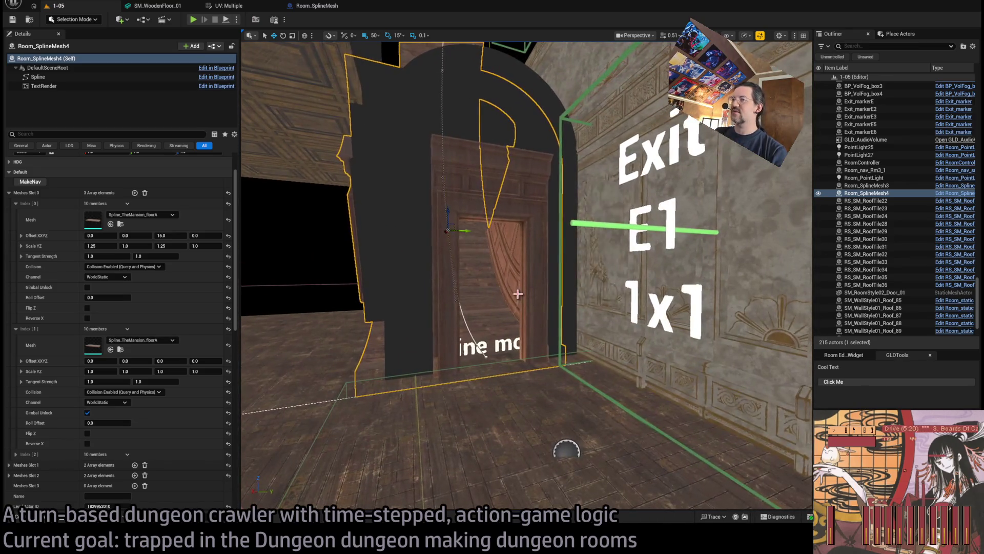
Open the Content Drawer and scroll through TheMansion static meshes
{"action": "left_click", "coordinate": [46, 521]}
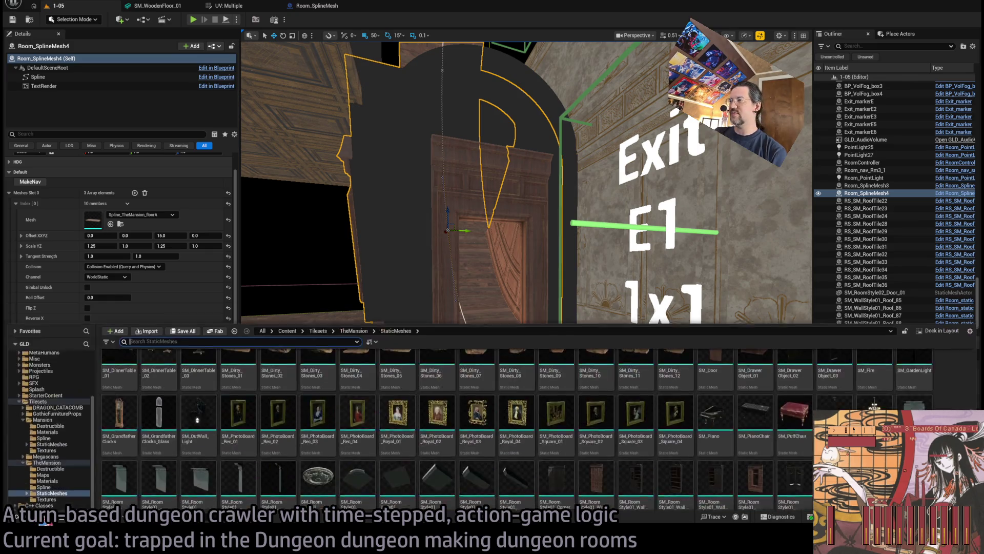
{"action": "scroll", "coordinate": [874, 397], "scroll_direction": "down", "scroll_amount": 2}
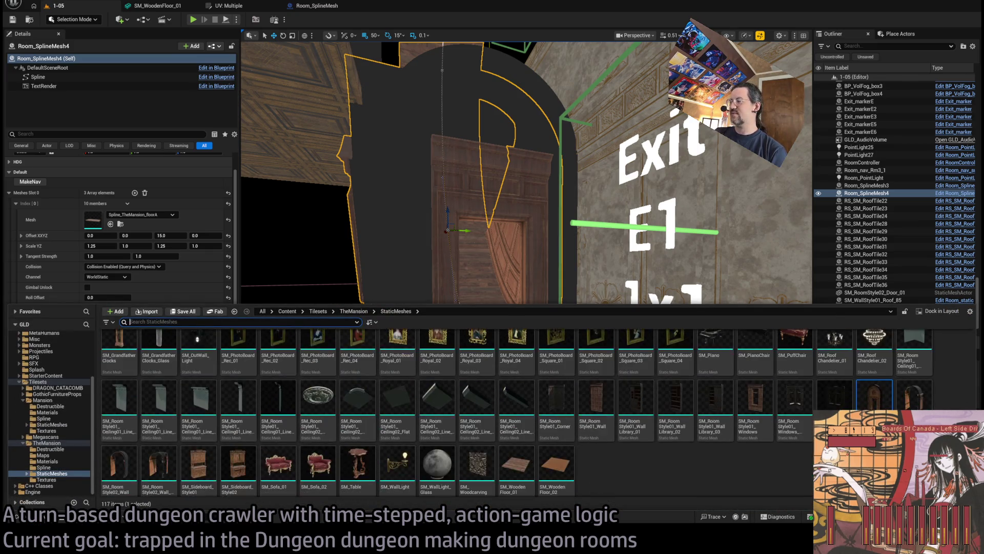
{"action": "scroll", "coordinate": [874, 397], "scroll_direction": "down", "scroll_amount": 1}
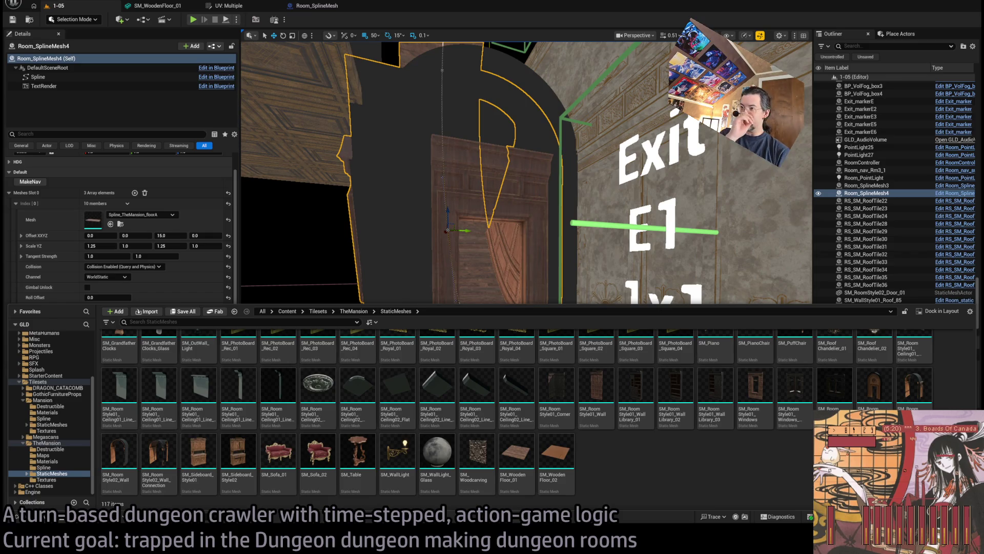
Close the drawer, focus Room_SplineMesh4 and fly through the arched doorway
{"action": "key", "text": "ctrl+space"}
{"action": "key", "text": "f"}
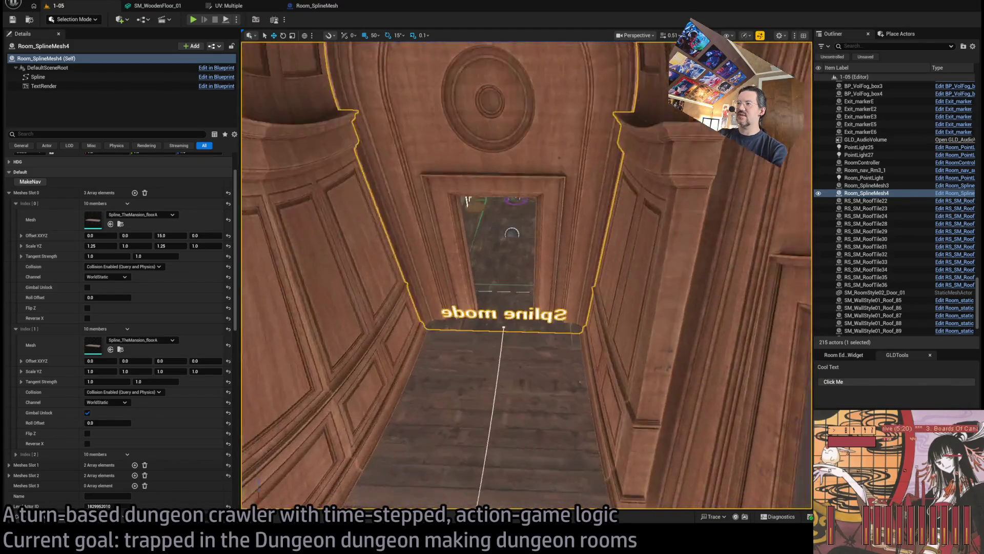
{"action": "key", "text": "w"}
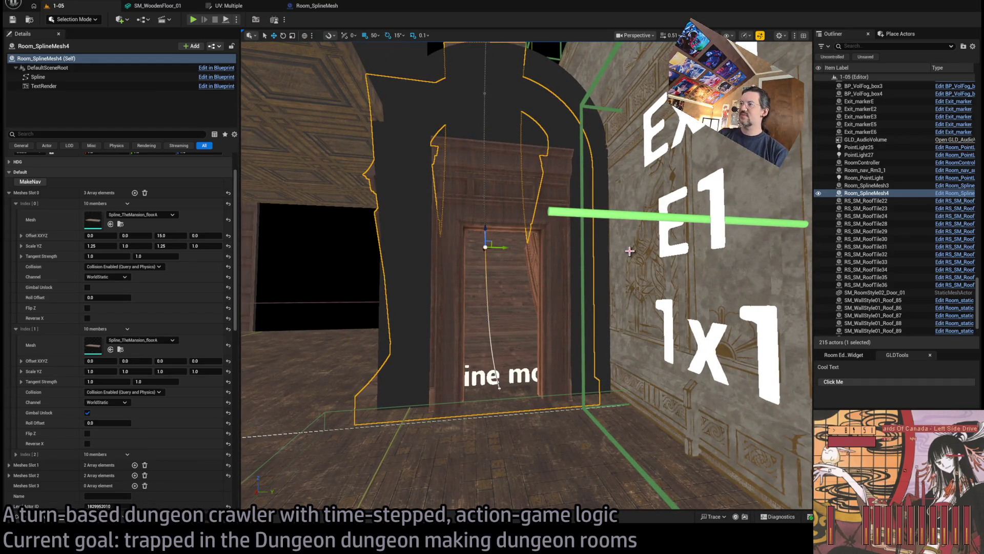
Select the SM_RoomStyle02_Door_01 door mesh and briefly browse the Mansion assets
{"action": "left_click", "coordinate": [599, 267]}
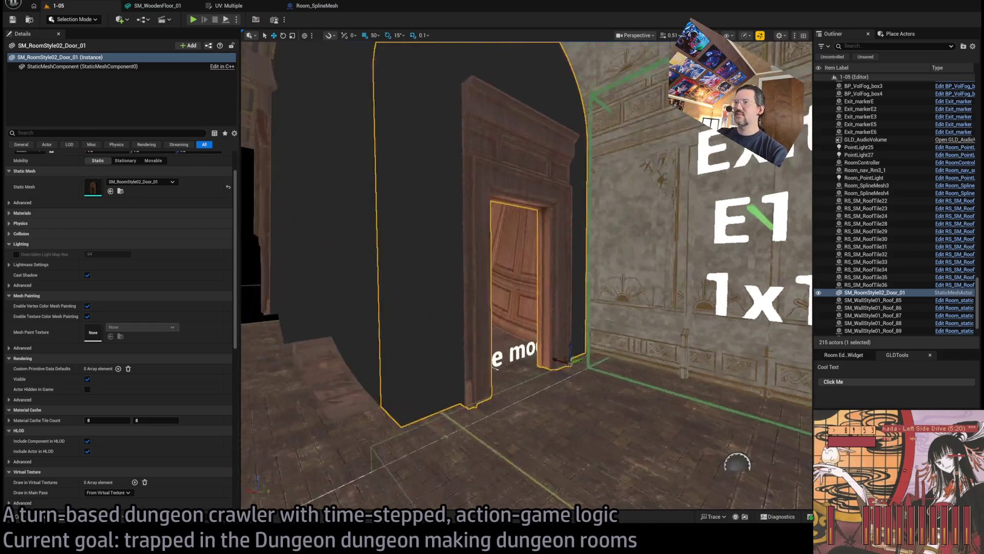
{"action": "key", "text": "ctrl+space"}
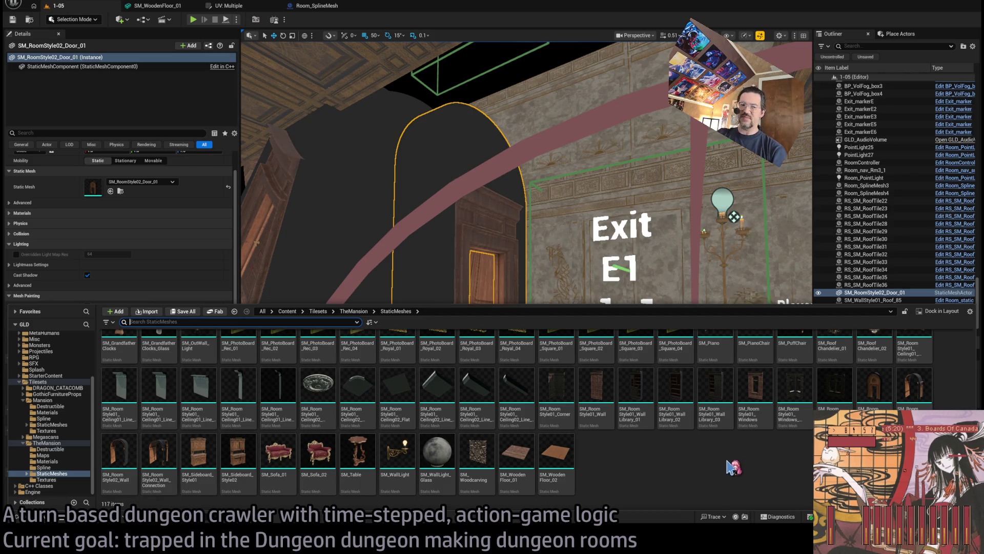
{"action": "scroll", "coordinate": [733, 466], "scroll_direction": "down", "scroll_amount": 2}
{"action": "scroll", "coordinate": [728, 466], "scroll_direction": "up", "scroll_amount": 2}
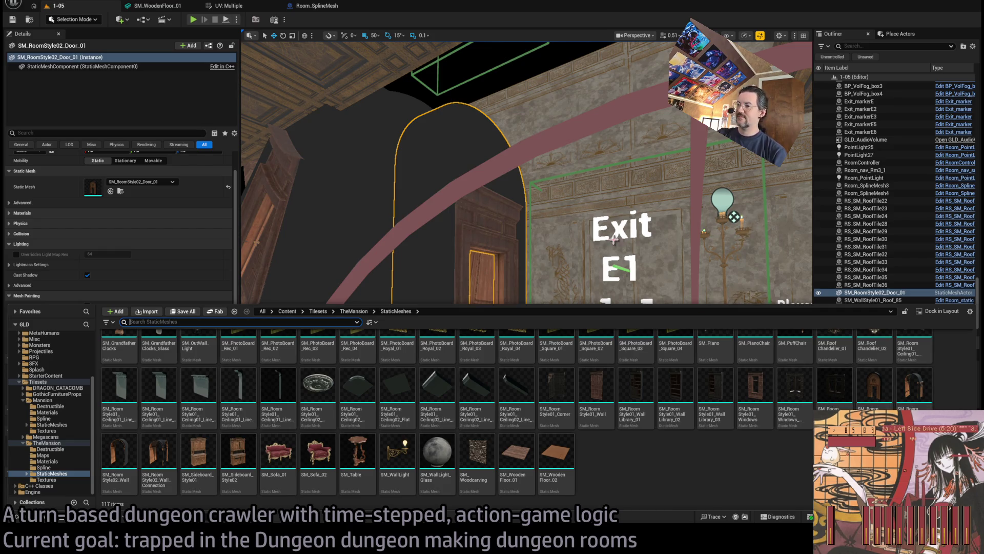
{"action": "left_click", "coordinate": [514, 261]}
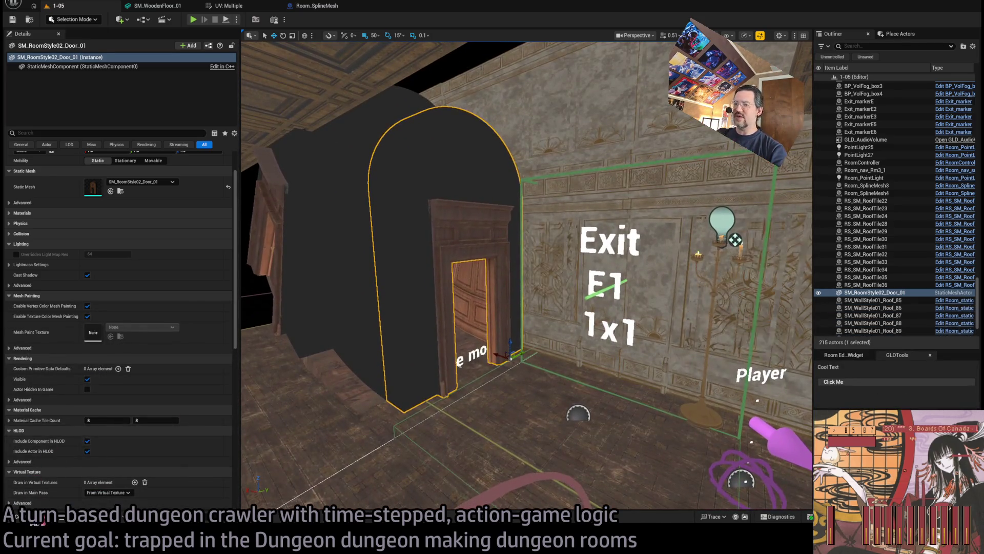
Browse the Mansion assets again, then tilt toward the Exit E1 wall and centre the door
{"action": "left_click", "coordinate": [31, 516]}
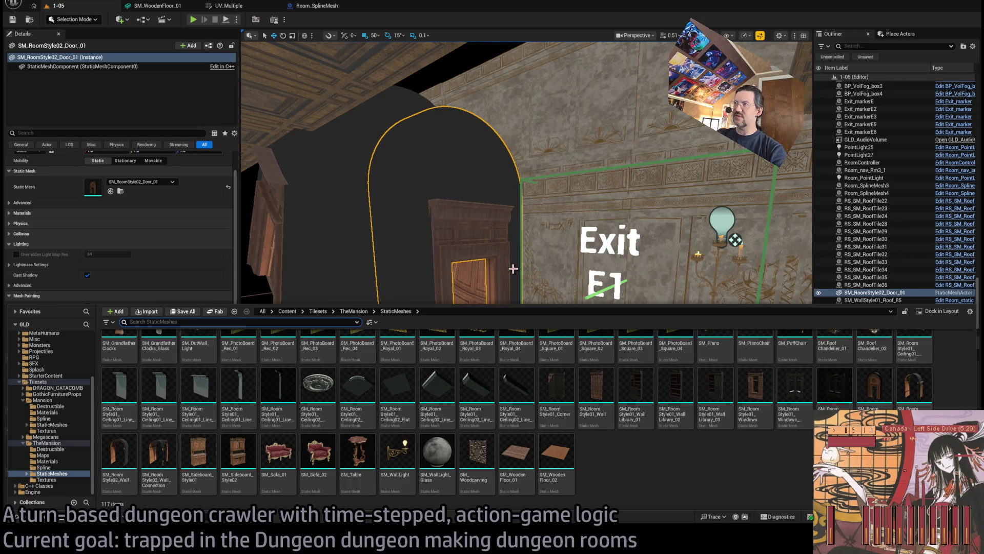
{"action": "scroll", "coordinate": [513, 268], "scroll_direction": "down", "scroll_amount": 5}
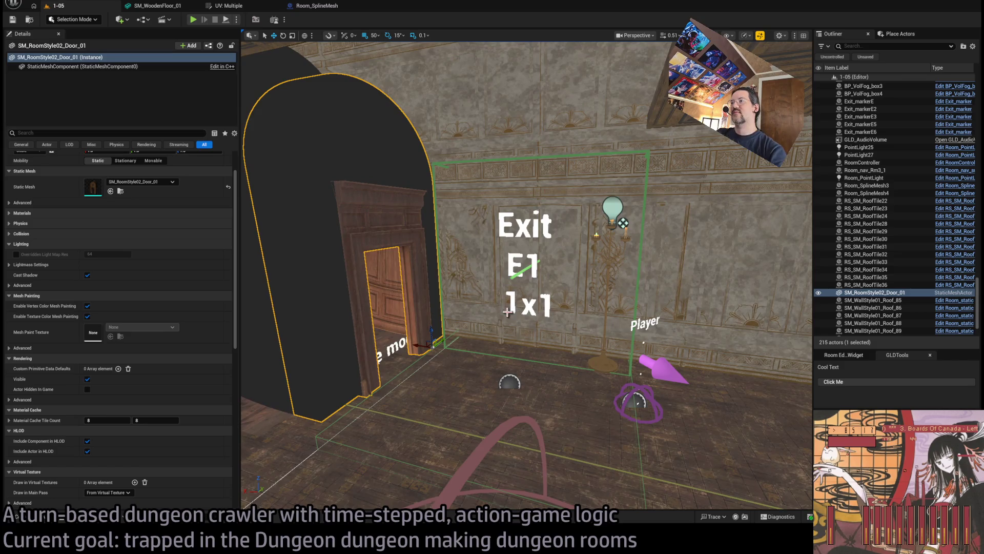
{"action": "scroll", "coordinate": [508, 311], "scroll_direction": "up", "scroll_amount": 3}
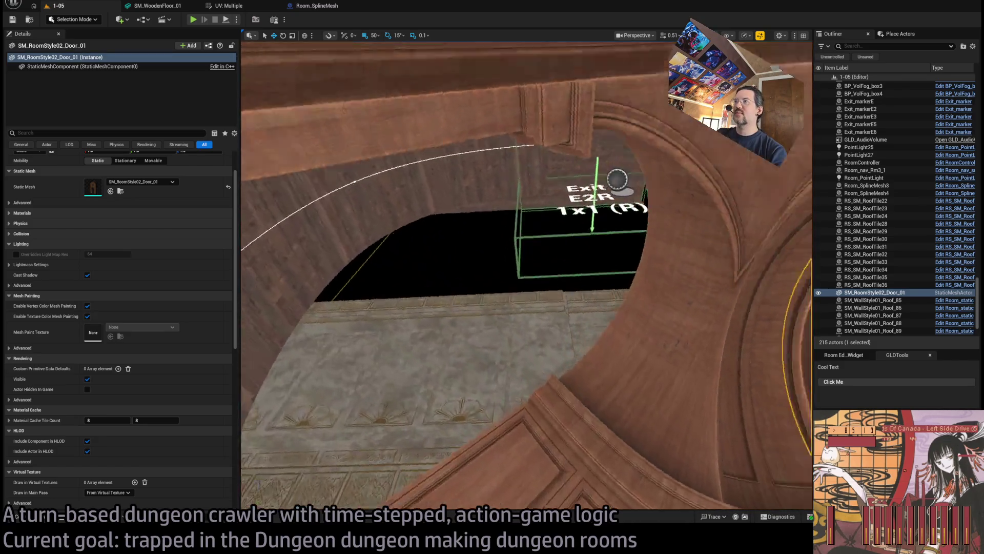
{"action": "left_click_drag", "start_coordinate": [527, 274], "coordinate": [526, 359]}
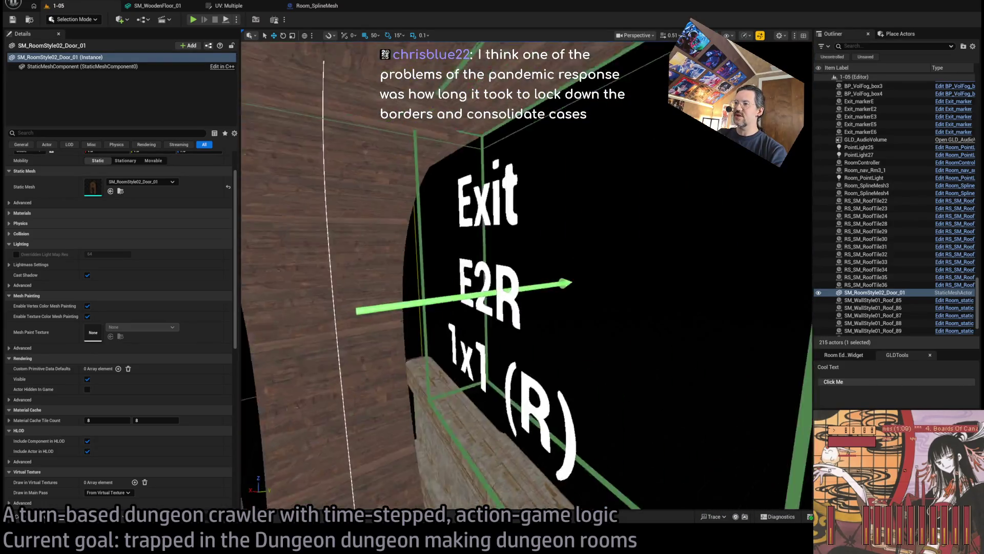
{"action": "key", "text": "w"}
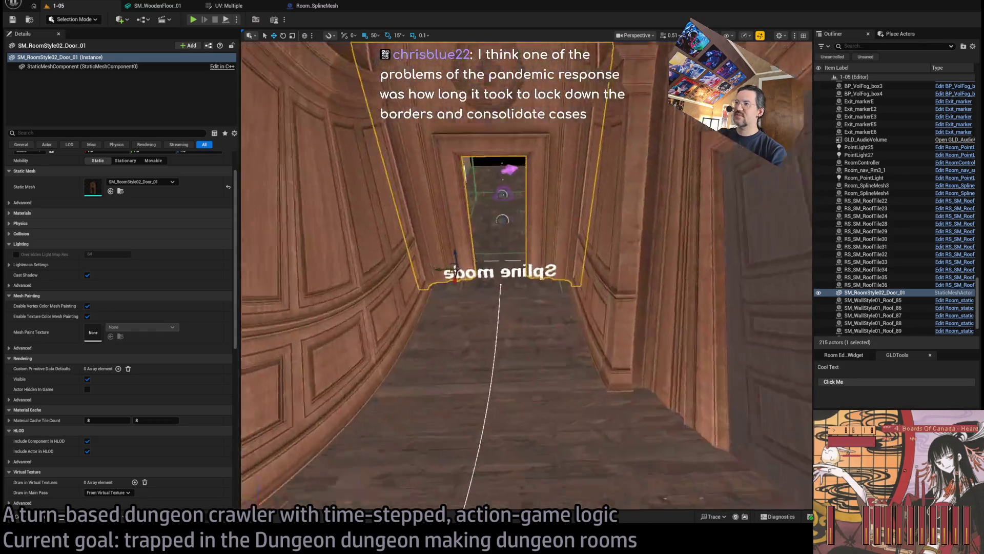
{"action": "key", "text": "f"}
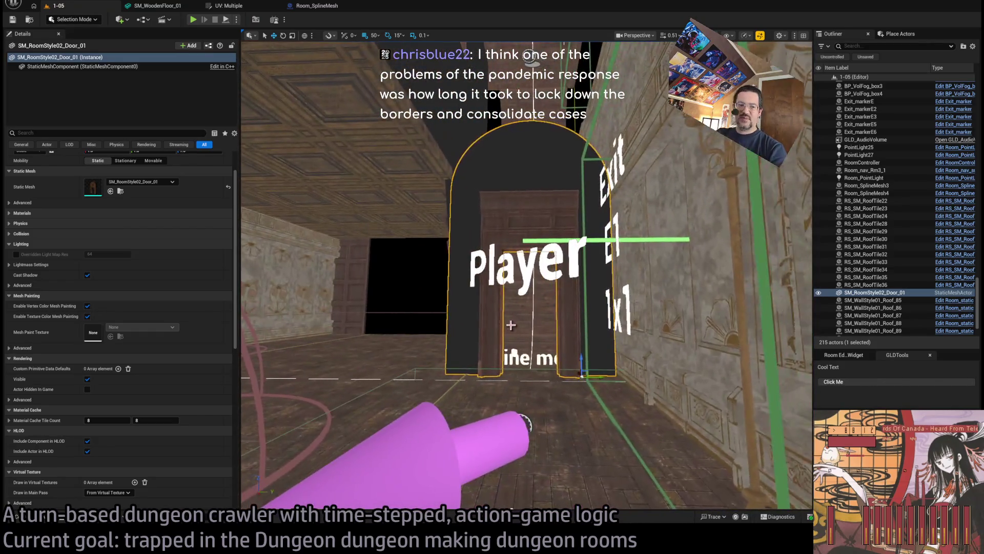
{"action": "mouse_move", "coordinate": [511, 324]}
{"action": "left_mouse_down"}
{"action": "mouse_move", "coordinate": [753, 362]}
{"action": "mouse_move", "coordinate": [396, 353]}
{"action": "left_mouse_up"}
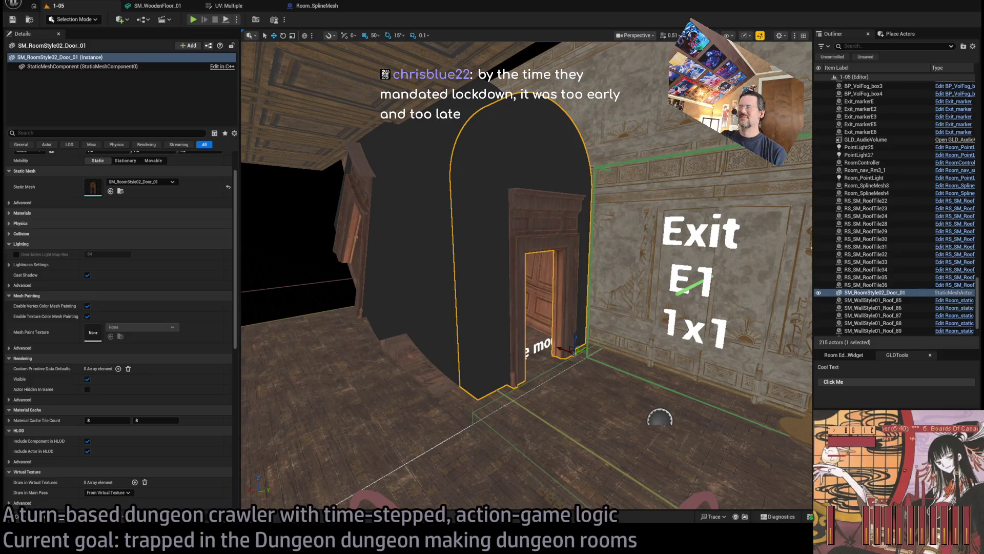
{"action": "key", "text": "w"}
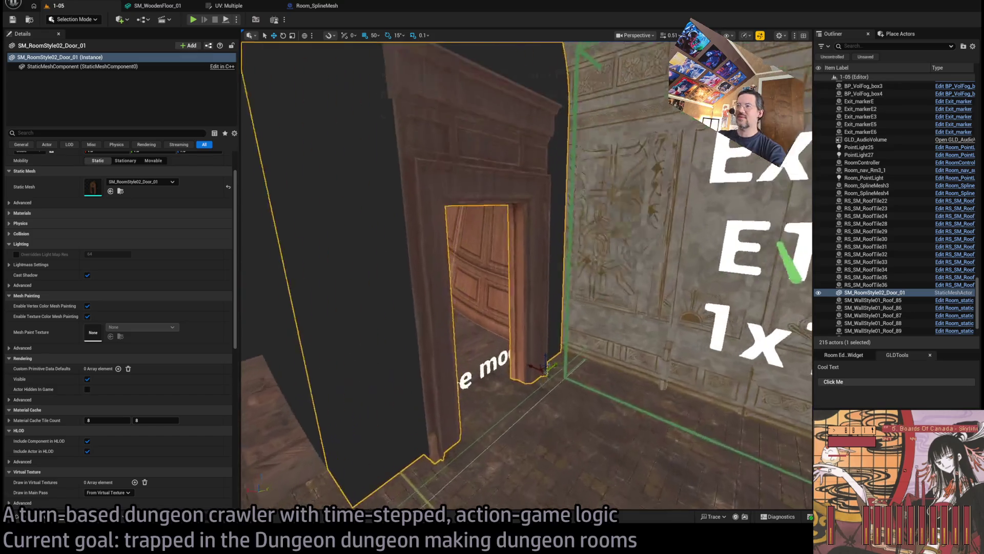
{"action": "key", "text": "w"}
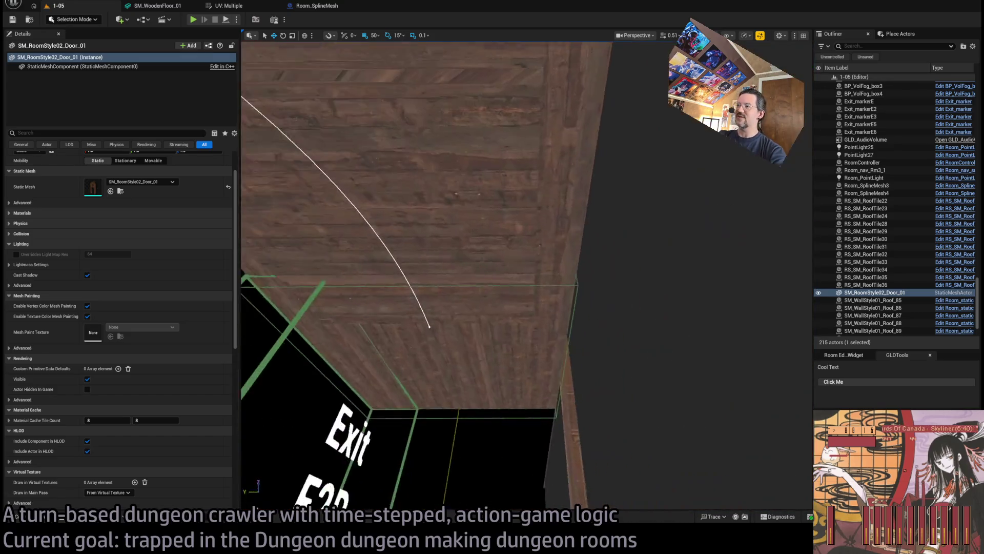
{"action": "key", "text": "w"}
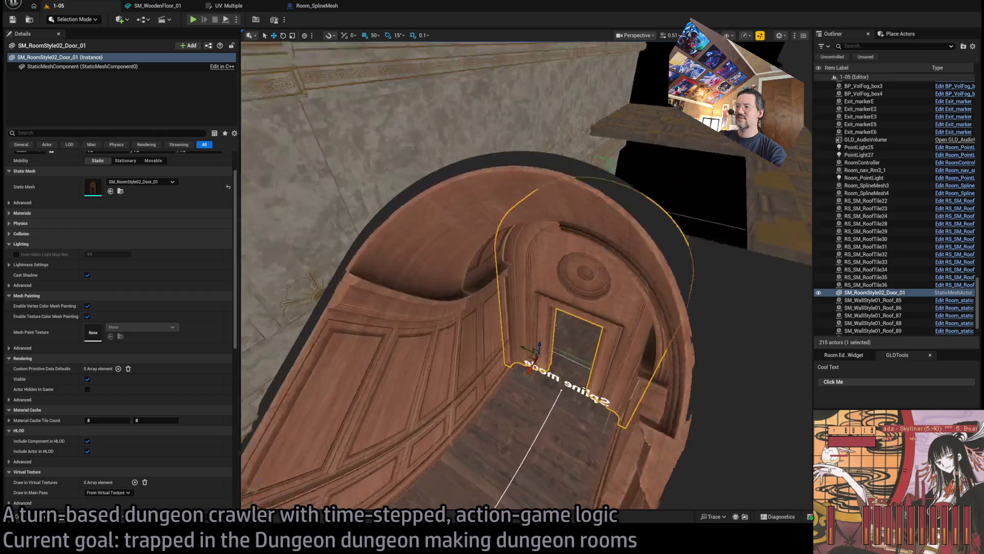
{"action": "key", "text": "f"}
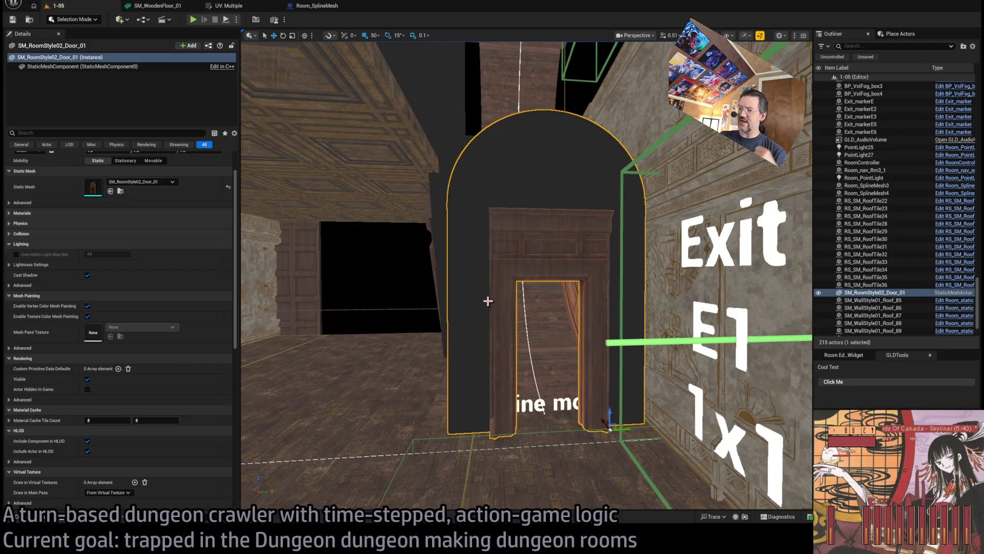
{"action": "left_click", "coordinate": [31, 516]}
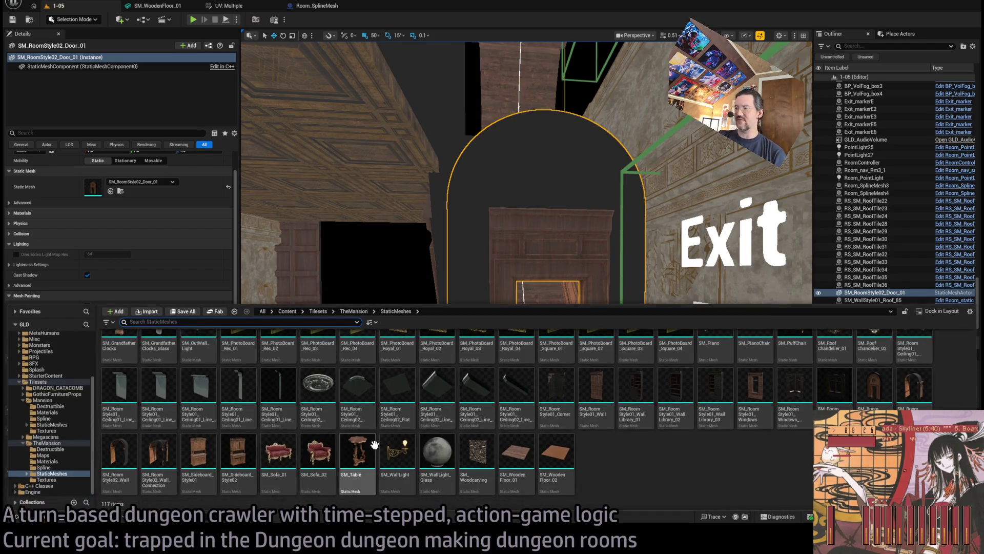
{"action": "scroll", "coordinate": [748, 467], "scroll_direction": "up", "scroll_amount": 2}
{"action": "scroll", "coordinate": [749, 466], "scroll_direction": "down", "scroll_amount": 2}
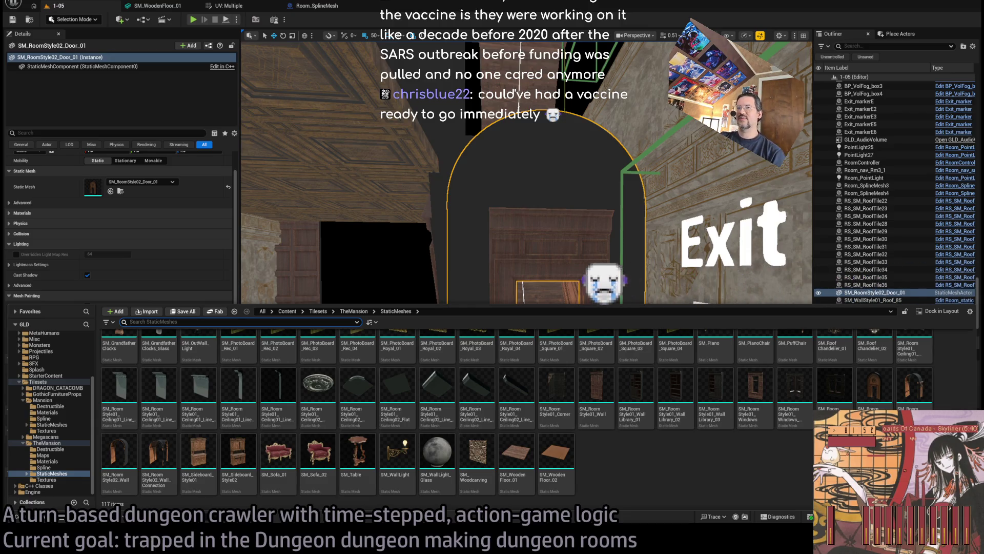
{"action": "scroll", "coordinate": [522, 157], "scroll_direction": "up", "scroll_amount": 3}
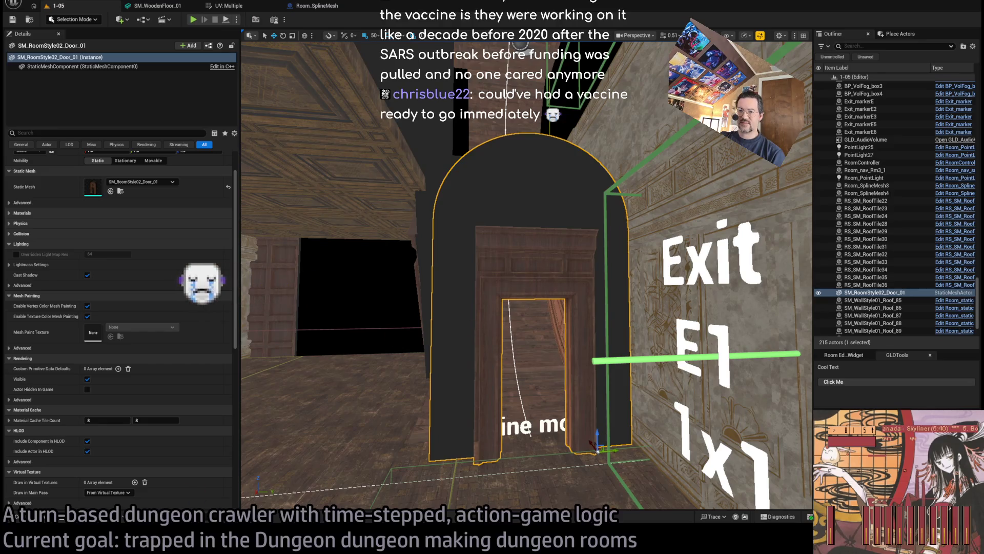
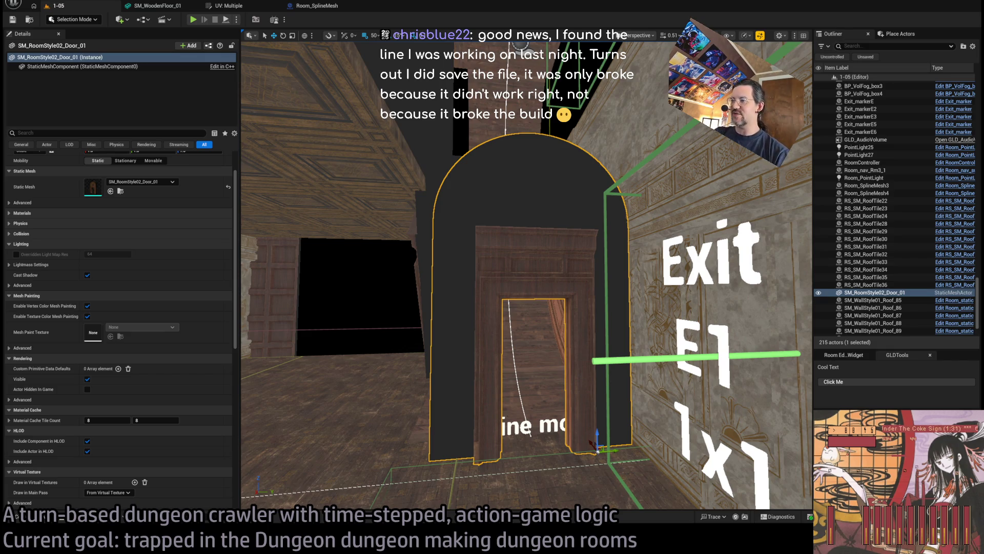
Duplicate and turn a copy of the door, then delete it and reselect the original SM_RoomStyle02_Door_01
{"action": "left_click_drag", "start_coordinate": [528, 256], "coordinate": [573, 192]}
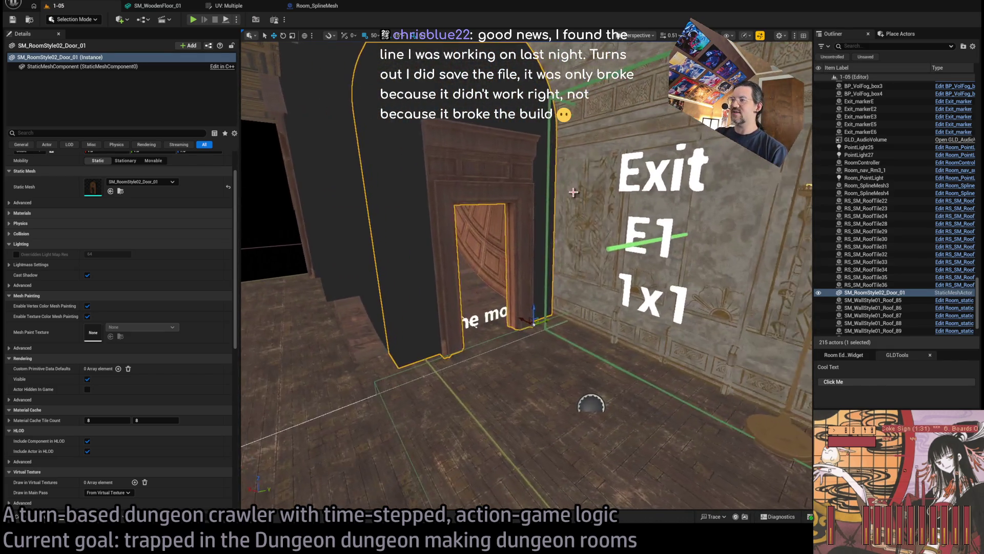
{"action": "key", "text": "e"}
{"action": "mouse_move", "coordinate": [551, 335]}
{"action": "left_mouse_down"}
{"action": "mouse_move", "coordinate": [559, 332]}
{"action": "mouse_move", "coordinate": [477, 335]}
{"action": "mouse_move", "coordinate": [485, 327]}
{"action": "mouse_move", "coordinate": [461, 323]}
{"action": "mouse_move", "coordinate": [451, 302]}
{"action": "left_mouse_up"}
{"action": "key", "text": "w"}
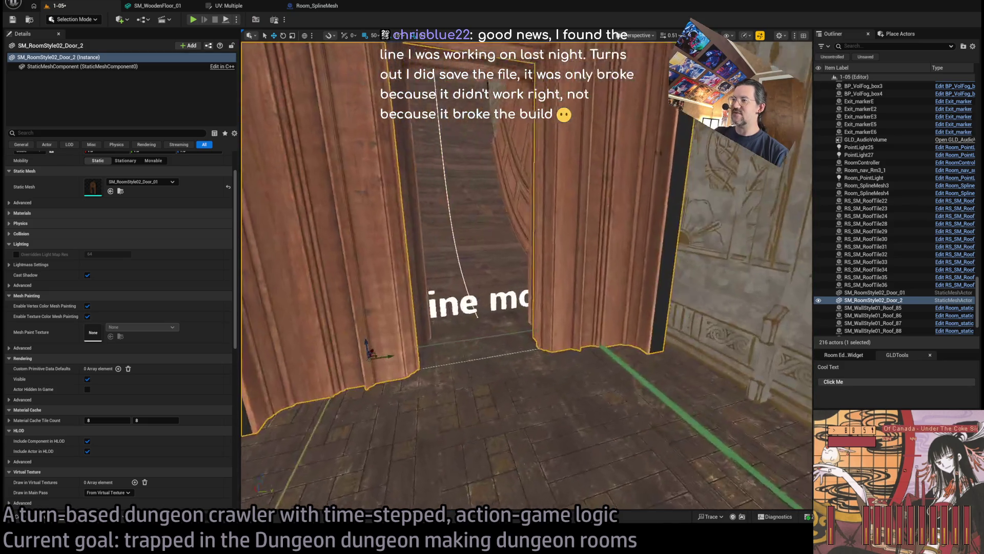
{"action": "key", "text": "Delete"}
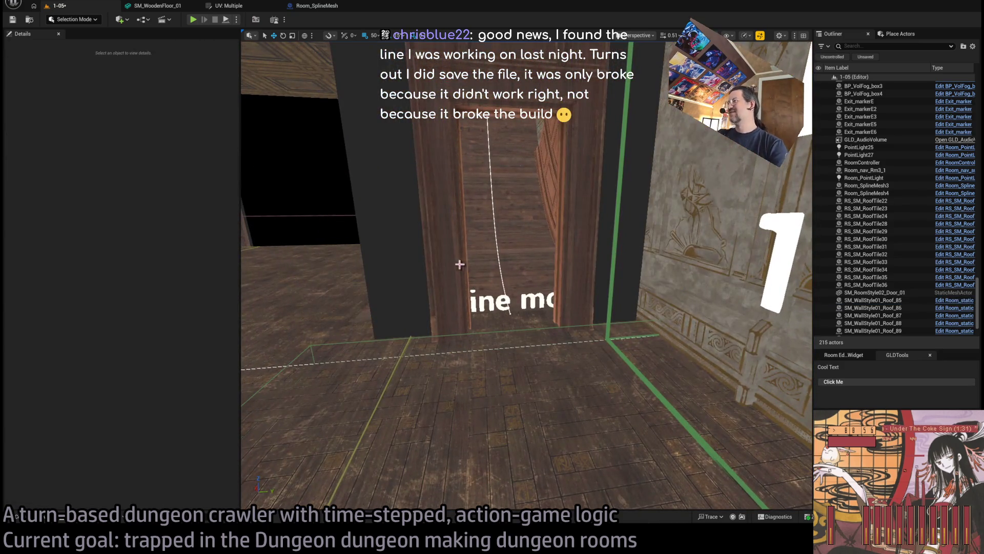
{"action": "left_click", "coordinate": [517, 260]}
{"action": "scroll", "coordinate": [521, 283], "scroll_direction": "up", "scroll_amount": 10}
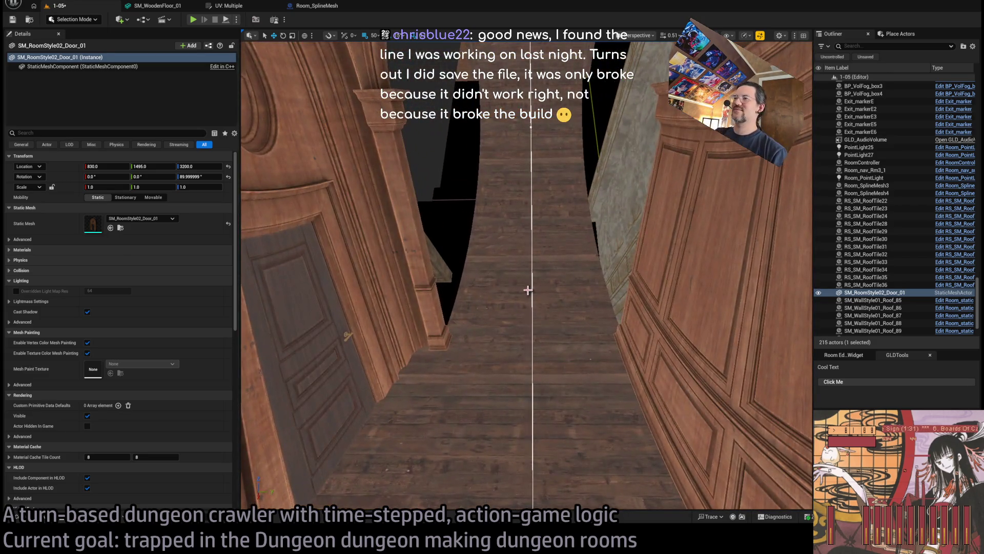
Select Room_SplineMesh4 and expand the second entry of Meshes Slot 1 in Details
{"action": "left_click", "coordinate": [527, 290]}
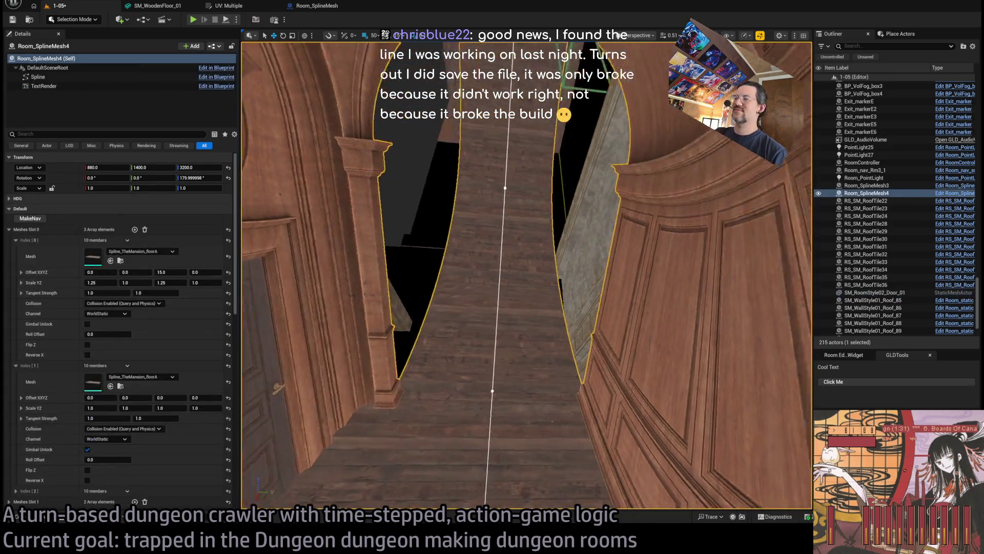
{"action": "scroll", "coordinate": [526, 275], "scroll_direction": "up", "scroll_amount": 10}
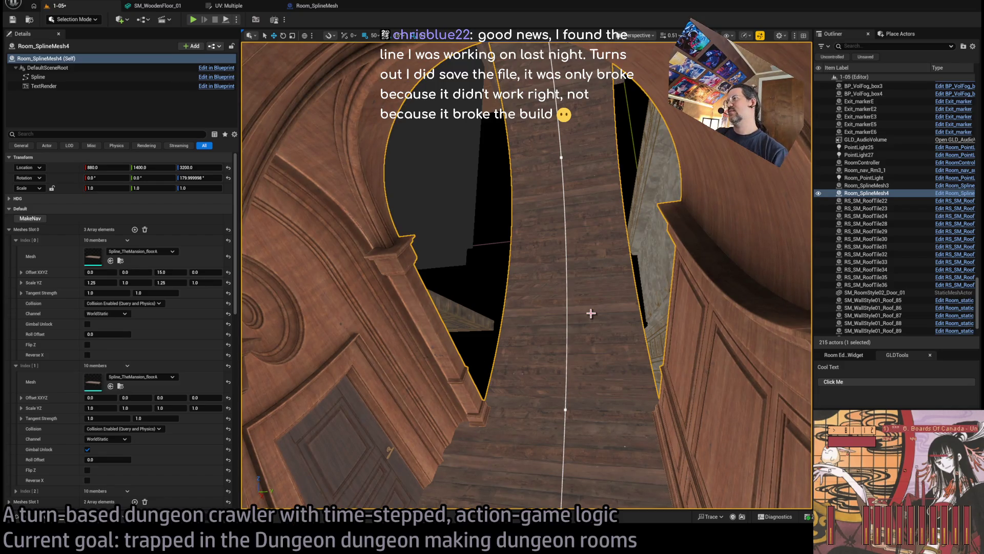
{"action": "scroll", "coordinate": [163, 350], "scroll_direction": "down", "scroll_amount": 3}
{"action": "scroll", "coordinate": [164, 350], "scroll_direction": "up", "scroll_amount": 3}
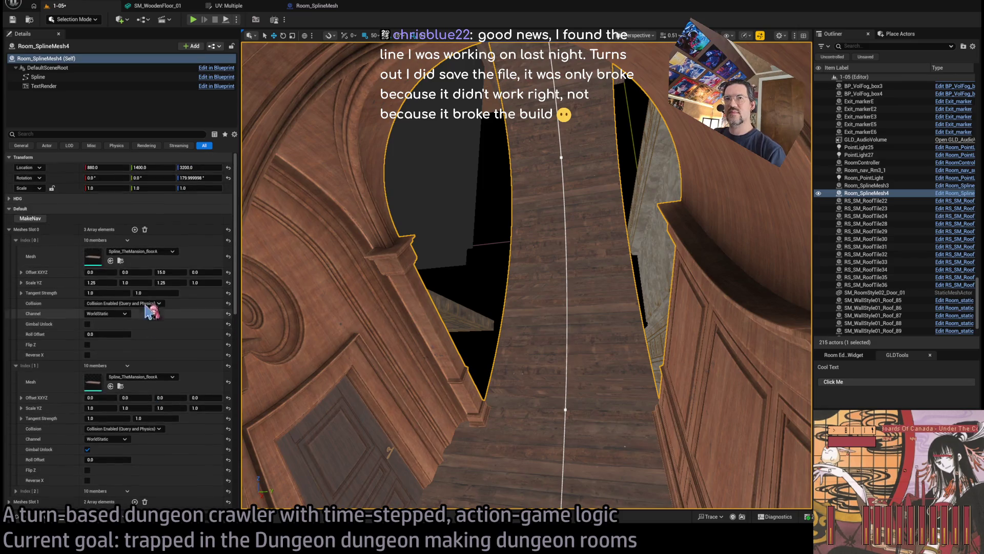
{"action": "left_click", "coordinate": [15, 240]}
{"action": "left_click", "coordinate": [16, 251]}
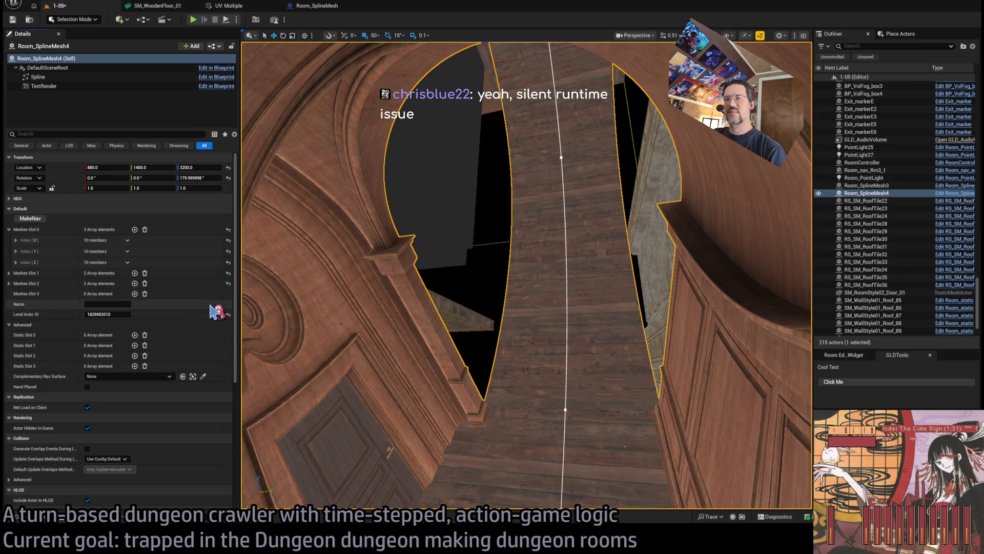
{"action": "left_click", "coordinate": [9, 283]}
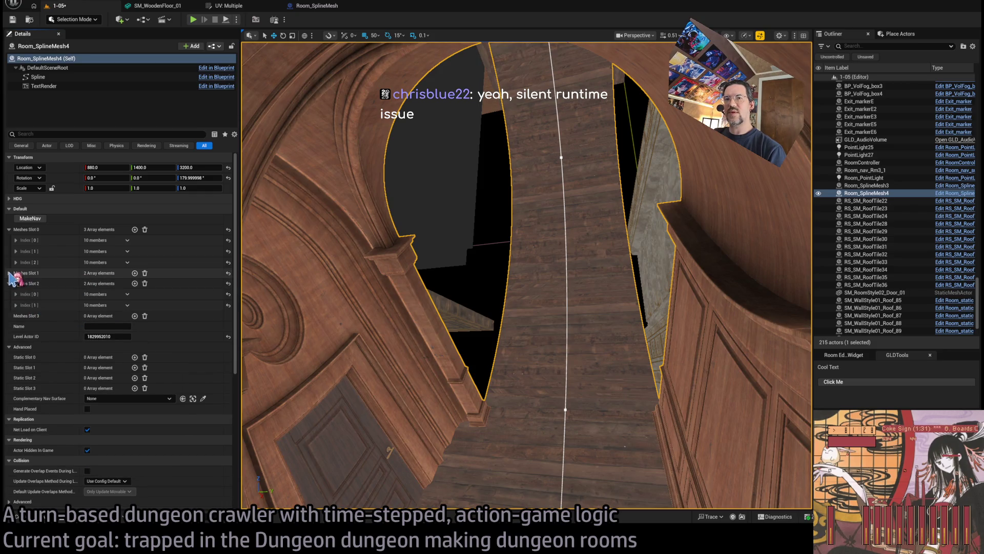
{"action": "left_click", "coordinate": [9, 273]}
{"action": "left_click", "coordinate": [16, 295]}
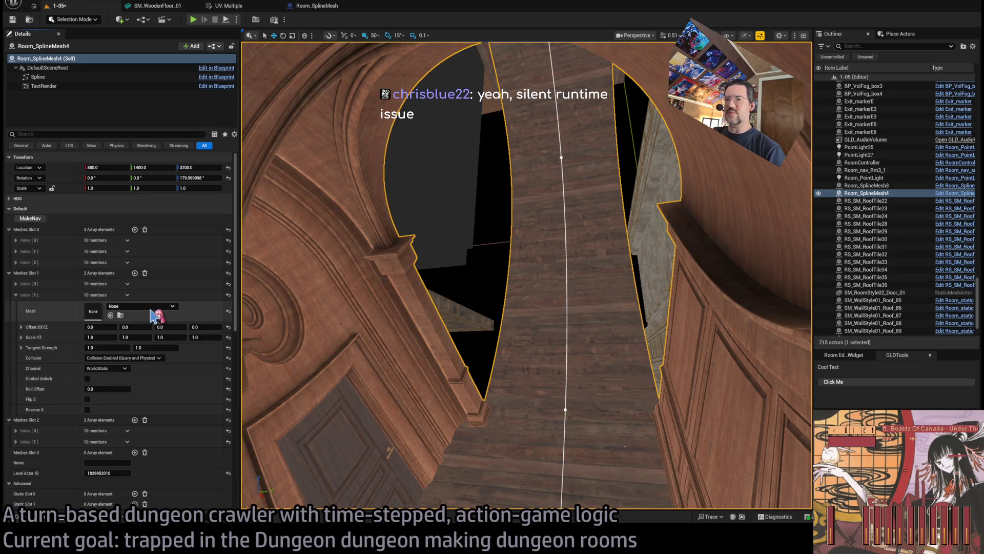
Assign SplineTunnelA to that entry, enable Gimbal Unlock, and set its Y offset to -0.263643
{"action": "left_click_drag", "start_coordinate": [320, 333], "coordinate": [290, 326]}
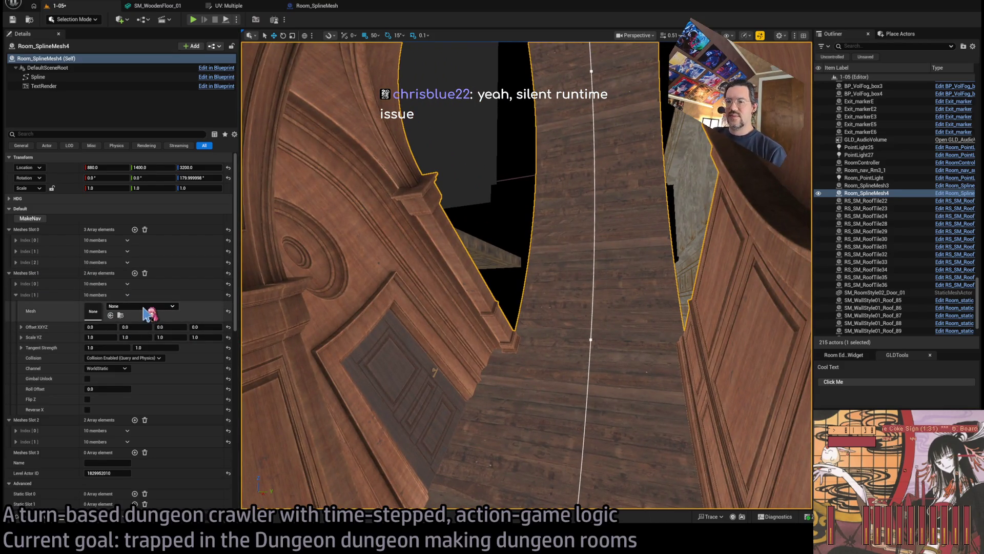
{"action": "left_click", "coordinate": [110, 315]}
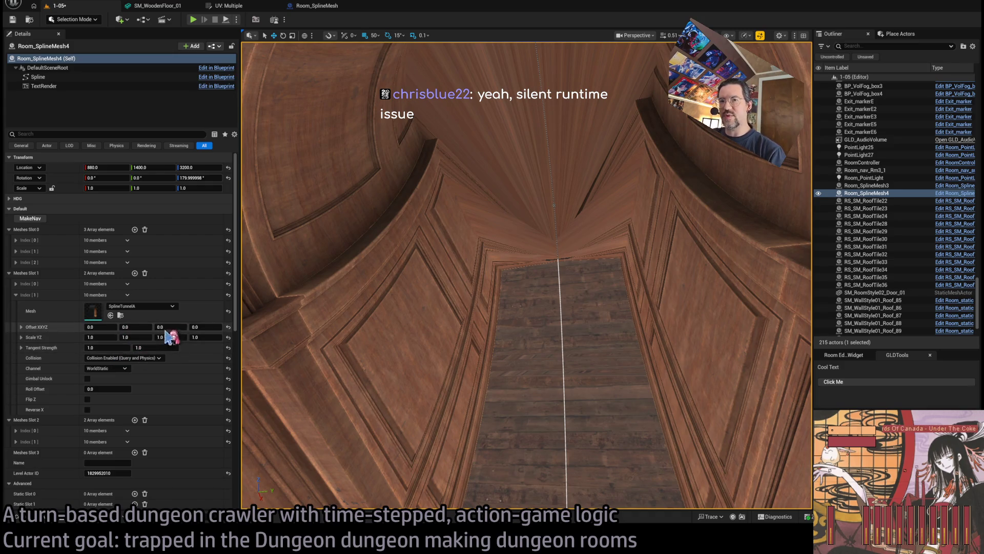
{"action": "left_click_drag", "start_coordinate": [136, 327], "coordinate": [133, 326]}
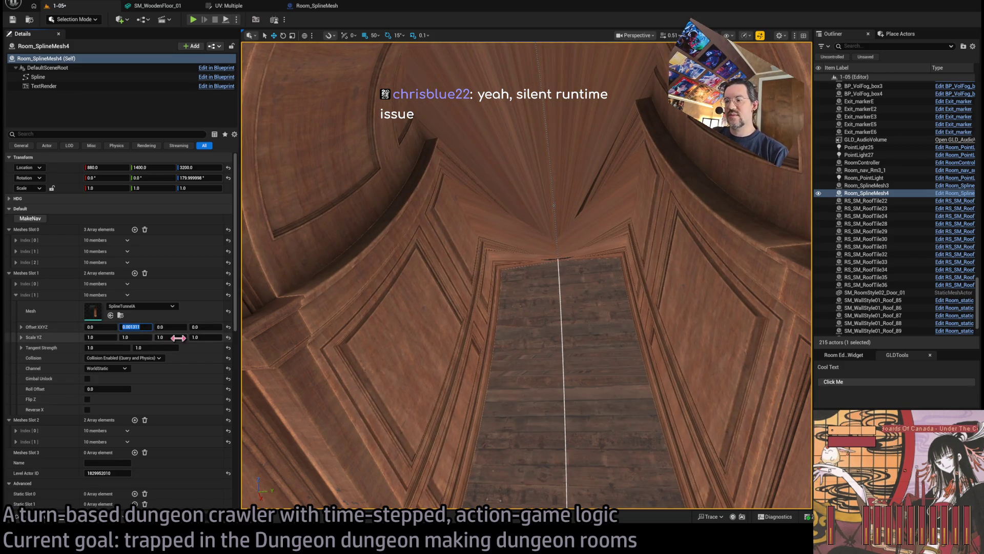
{"action": "type", "text": "0.3"}
{"action": "key", "text": "Return"}
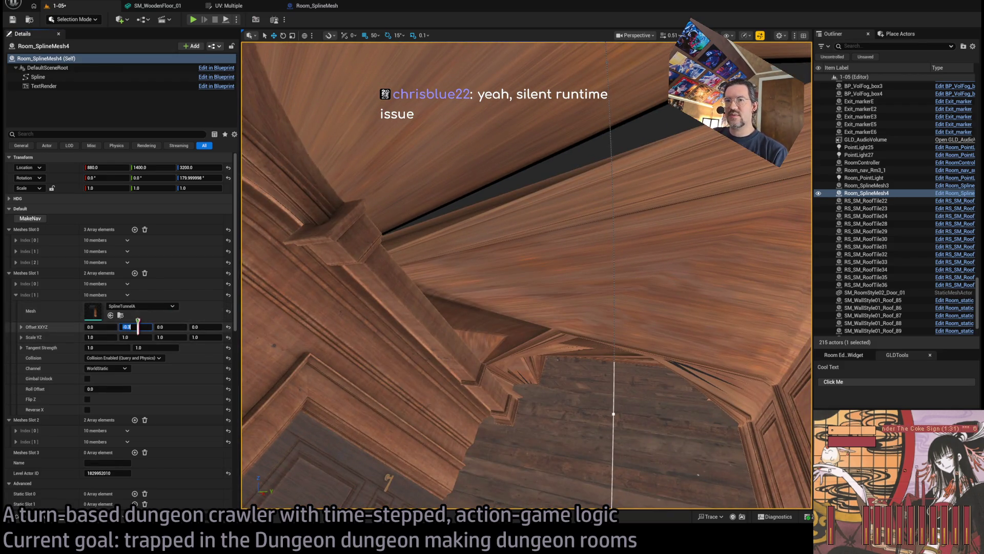
{"action": "type", "text": "0"}
{"action": "key", "text": "Return"}
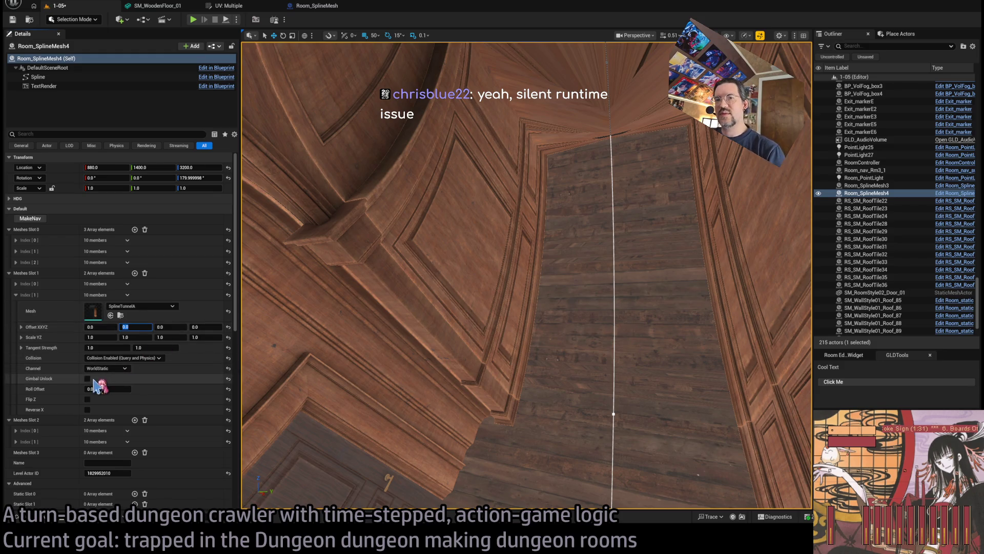
{"action": "left_click", "coordinate": [87, 379]}
{"action": "left_click_drag", "start_coordinate": [136, 327], "coordinate": [128, 327]}
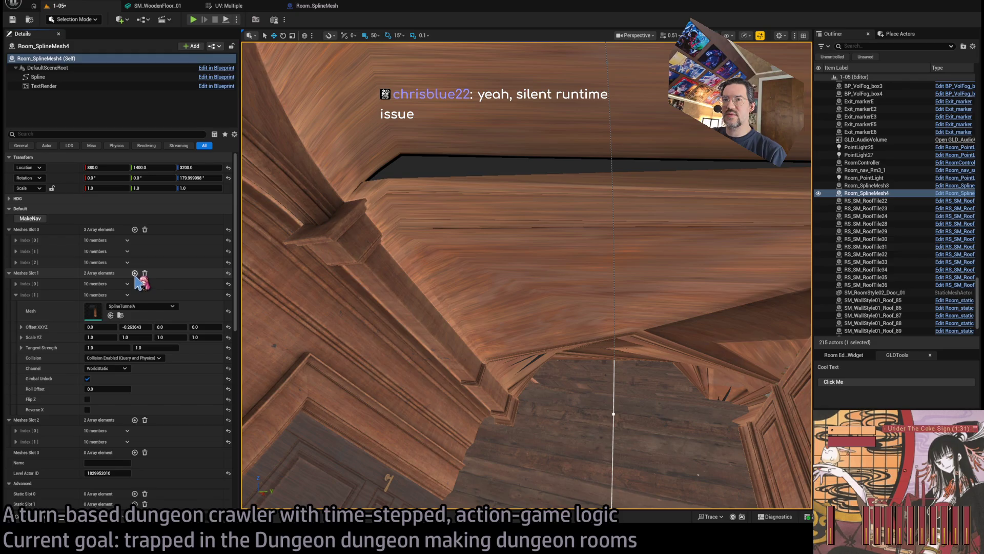
Add a third Meshes Slot 1 entry and try tunnel Y offsets around -0.16 to -0.19, keeping Gimbal Unlock on
{"action": "left_click", "coordinate": [134, 273]}
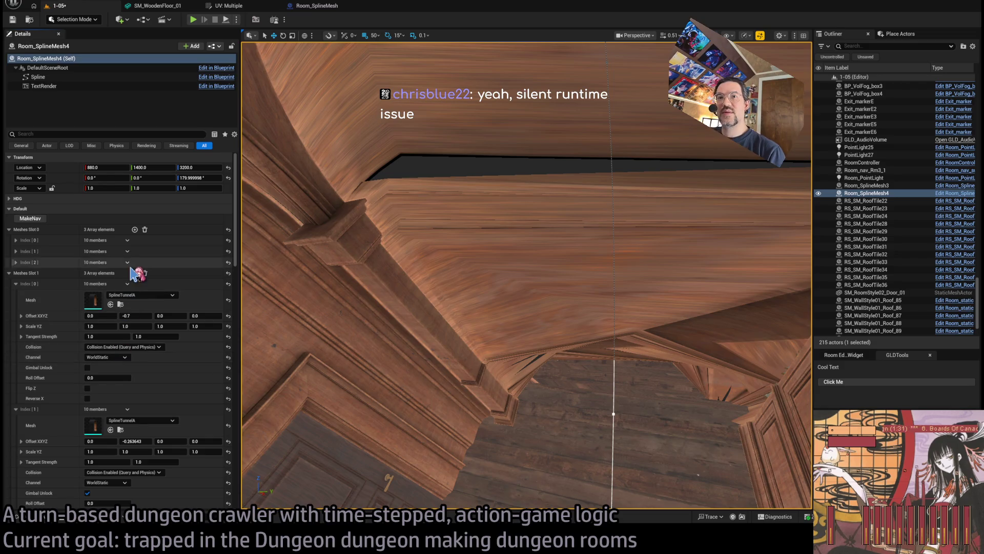
{"action": "scroll", "coordinate": [174, 354], "scroll_direction": "down", "scroll_amount": 2}
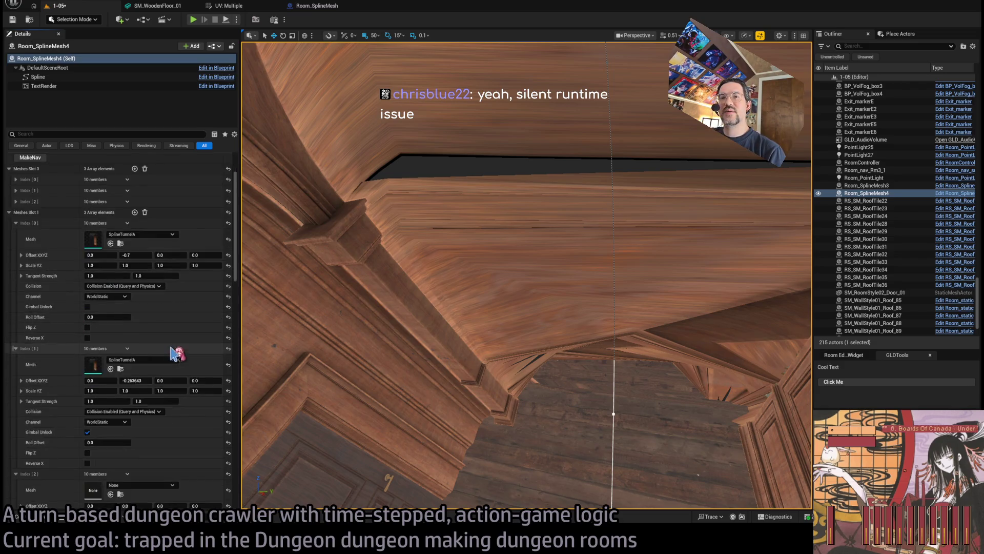
{"action": "scroll", "coordinate": [174, 354], "scroll_direction": "down", "scroll_amount": 2}
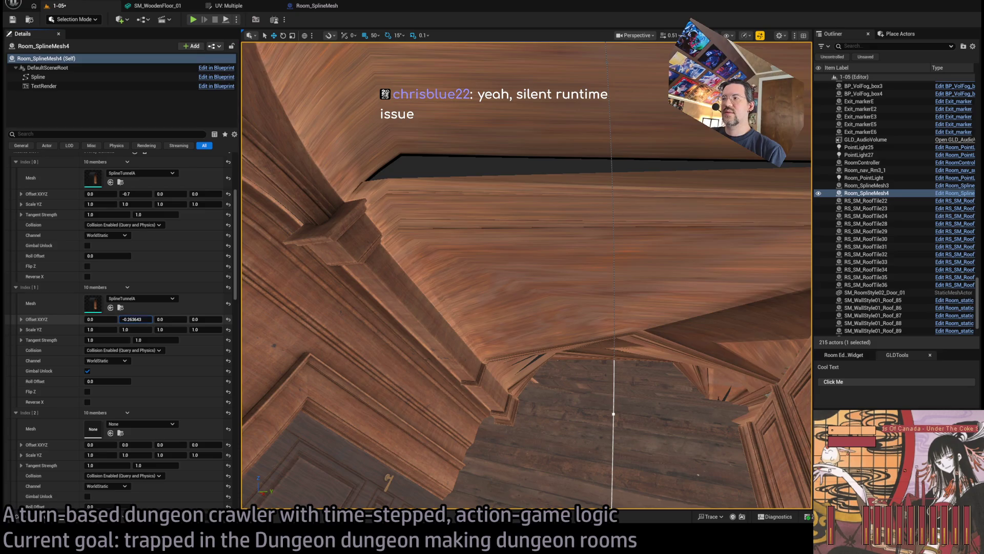
{"action": "left_click_drag", "start_coordinate": [136, 318], "coordinate": [147, 319]}
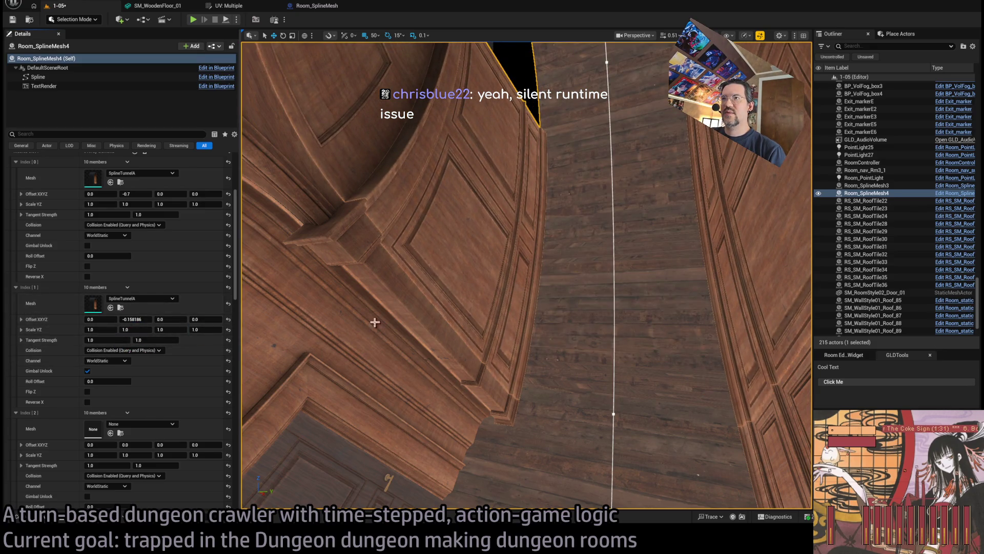
{"action": "mouse_move", "coordinate": [374, 321]}
{"action": "left_mouse_down"}
{"action": "mouse_move", "coordinate": [384, 215]}
{"action": "mouse_move", "coordinate": [240, 357]}
{"action": "left_mouse_up"}
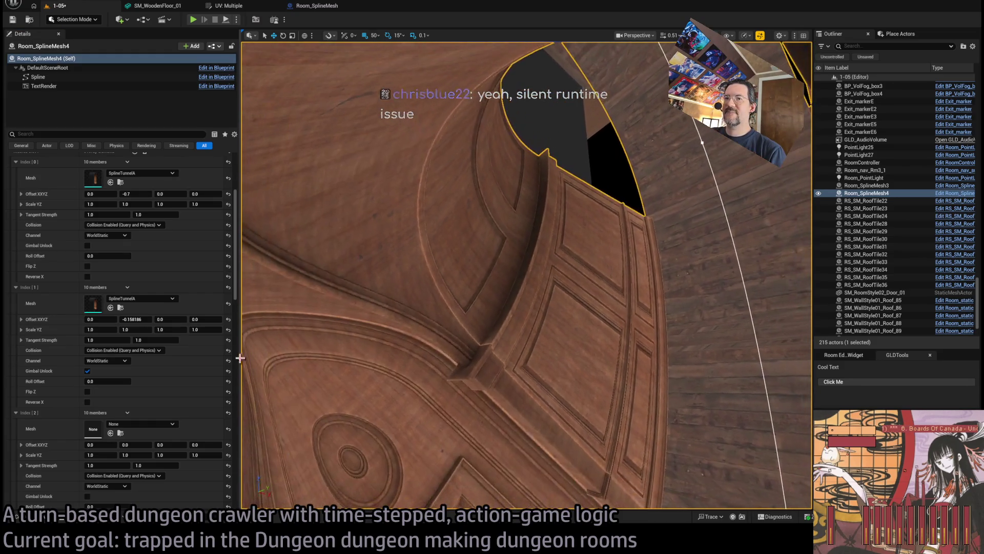
{"action": "mouse_move", "coordinate": [135, 319]}
{"action": "left_mouse_down"}
{"action": "mouse_move", "coordinate": [103, 319]}
{"action": "mouse_move", "coordinate": [134, 319]}
{"action": "left_mouse_up"}
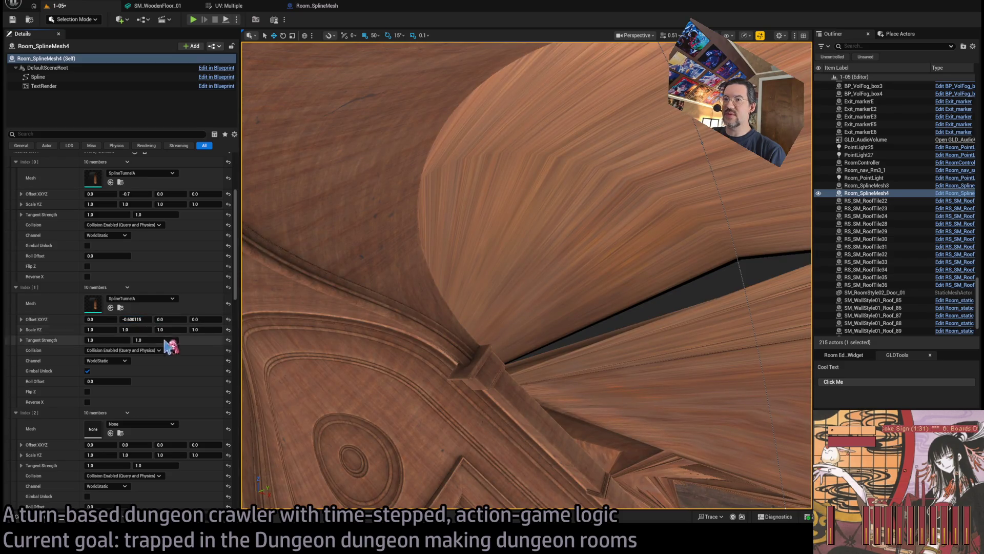
{"action": "left_click", "coordinate": [88, 372]}
{"action": "left_click", "coordinate": [88, 371]}
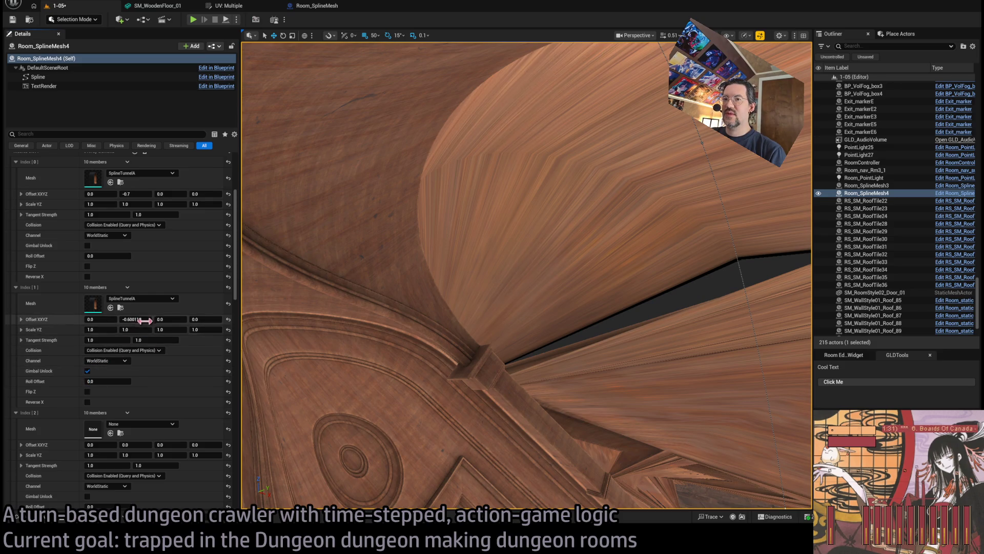
Enable Reverse X on the tunnel layer and set its Y offset to -0.75
{"action": "mouse_move", "coordinate": [136, 319]}
{"action": "left_mouse_down"}
{"action": "mouse_move", "coordinate": [153, 318]}
{"action": "mouse_move", "coordinate": [139, 319]}
{"action": "left_mouse_up"}
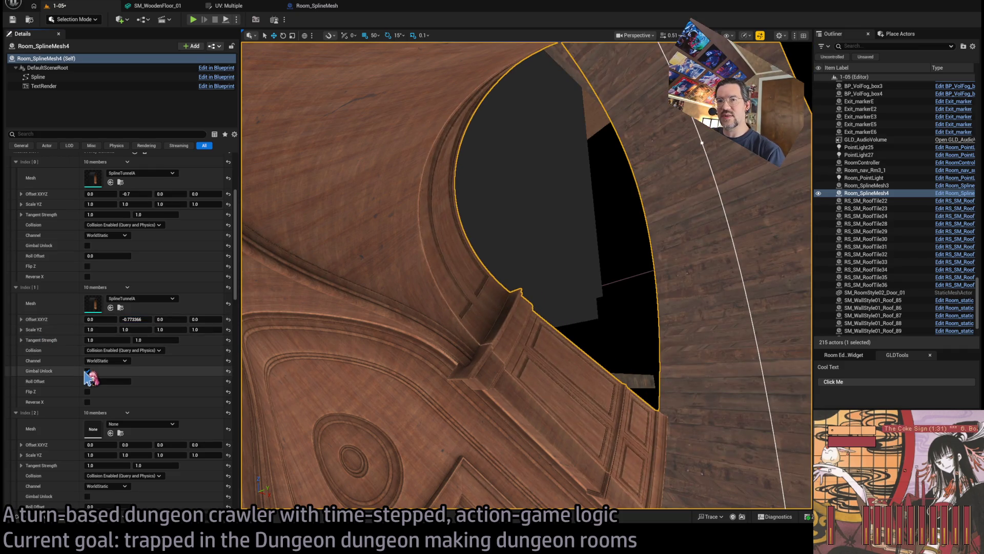
{"action": "left_click", "coordinate": [87, 402]}
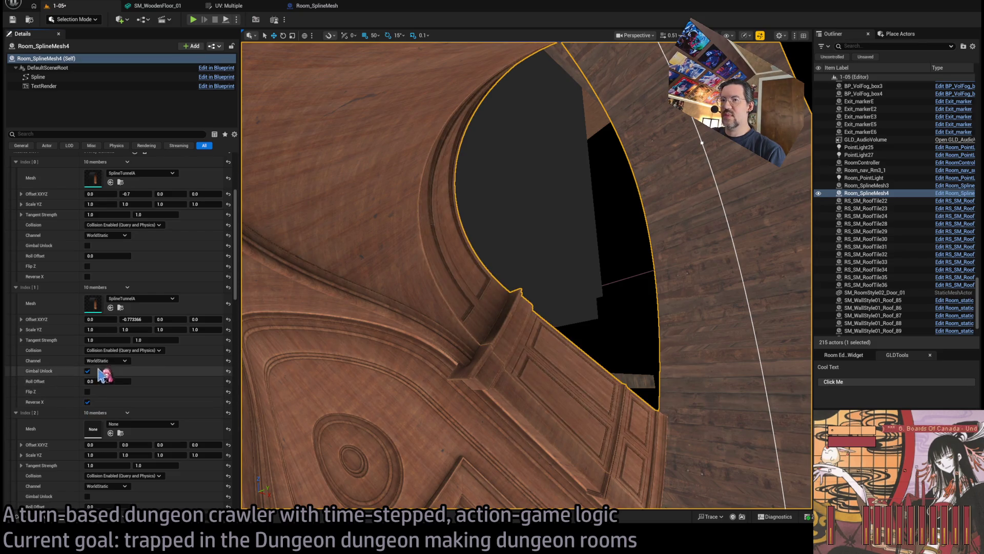
{"action": "mouse_move", "coordinate": [138, 319]}
{"action": "left_mouse_down"}
{"action": "mouse_move", "coordinate": [146, 319]}
{"action": "mouse_move", "coordinate": [138, 319]}
{"action": "left_mouse_up"}
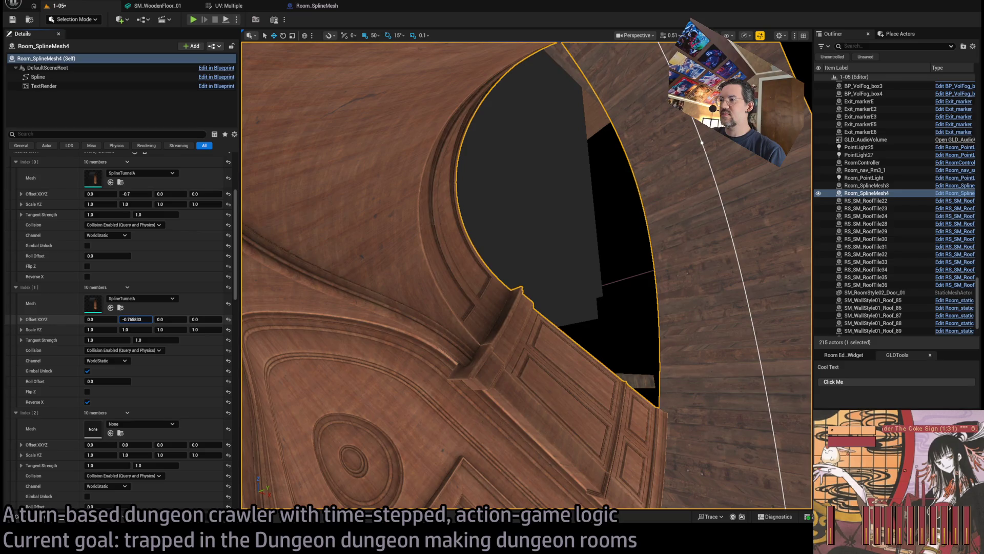
{"action": "left_click", "coordinate": [137, 319]}
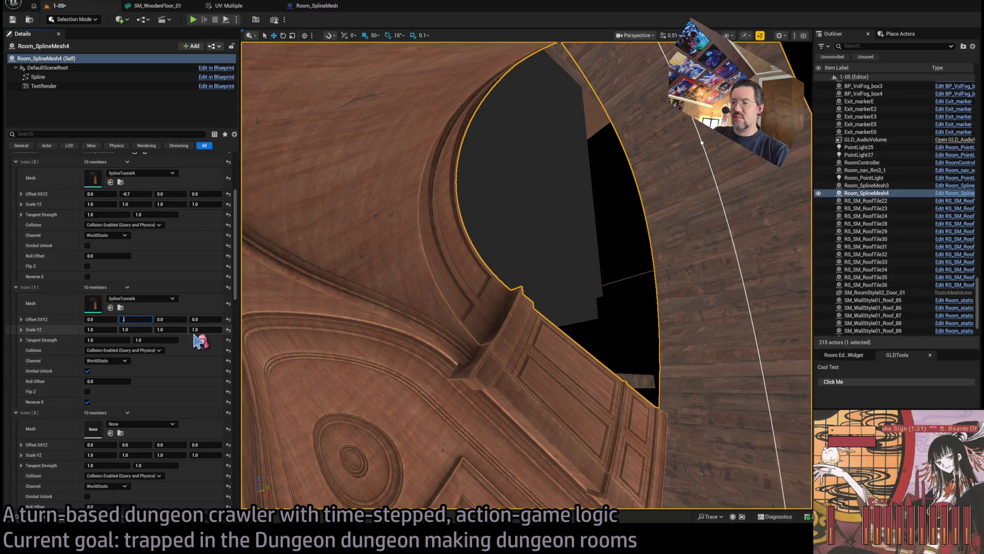
{"action": "type", "text": "-.75"}
{"action": "key", "text": "Return"}
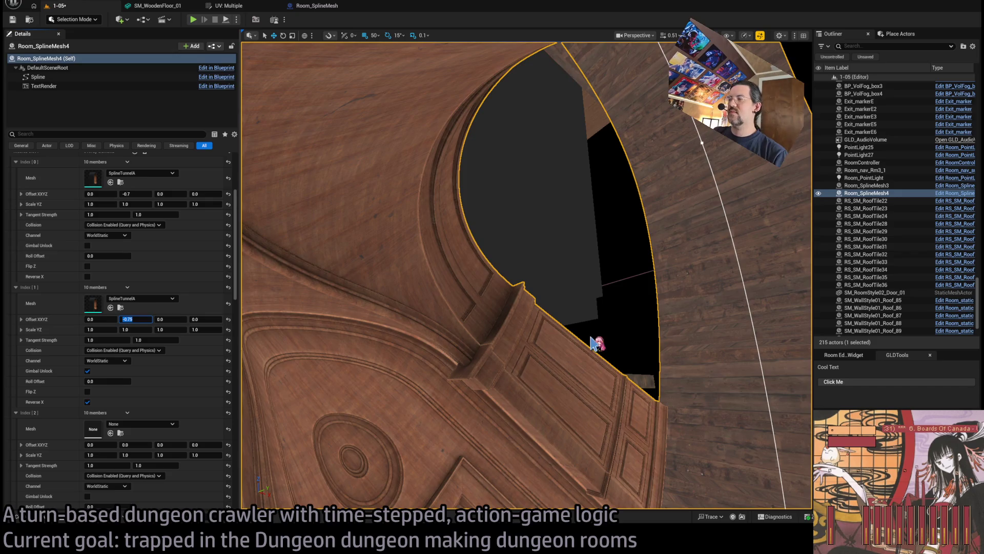
{"action": "scroll", "coordinate": [586, 336], "scroll_direction": "up", "scroll_amount": 5}
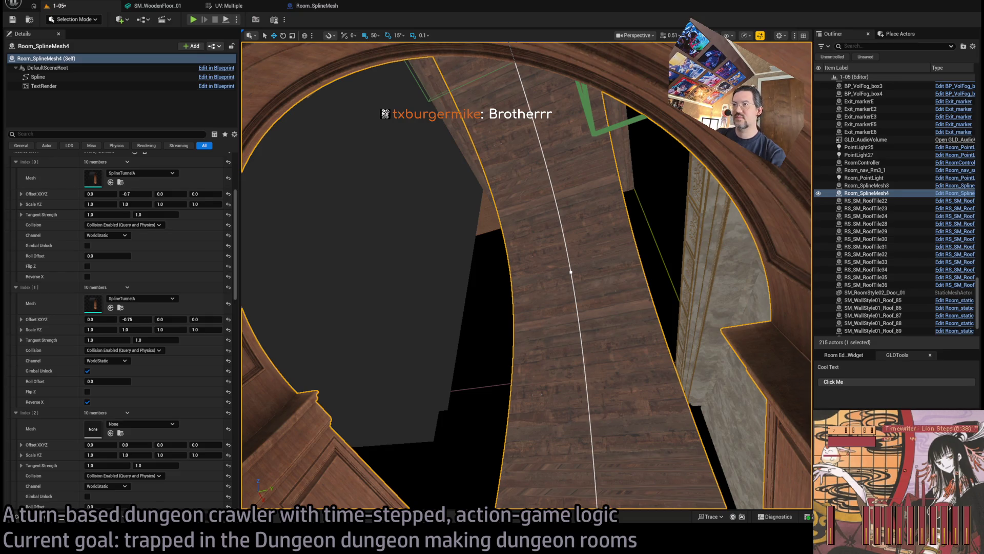
Fly the camera through the room and down the corridor to view the wooden tunnel walls
{"action": "left_click_drag", "start_coordinate": [507, 73], "coordinate": [512, 87]}
{"action": "left_click_drag", "start_coordinate": [494, 270], "coordinate": [494, 270]}
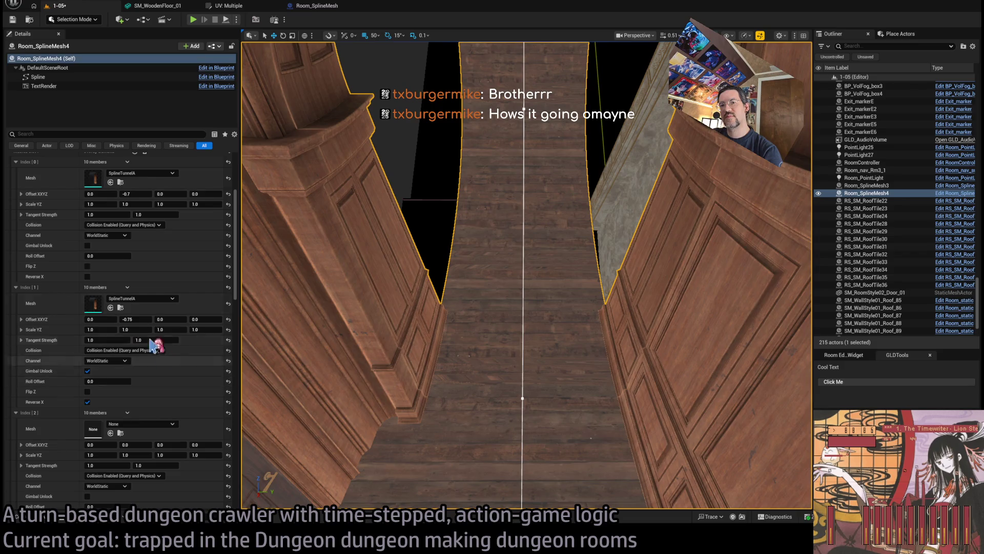
Add a SplineTunnelC element to Meshes Slot 2 with Gimbal Unlock on and first offset 0.25
{"action": "scroll", "coordinate": [38, 302], "scroll_direction": "down", "scroll_amount": 5}
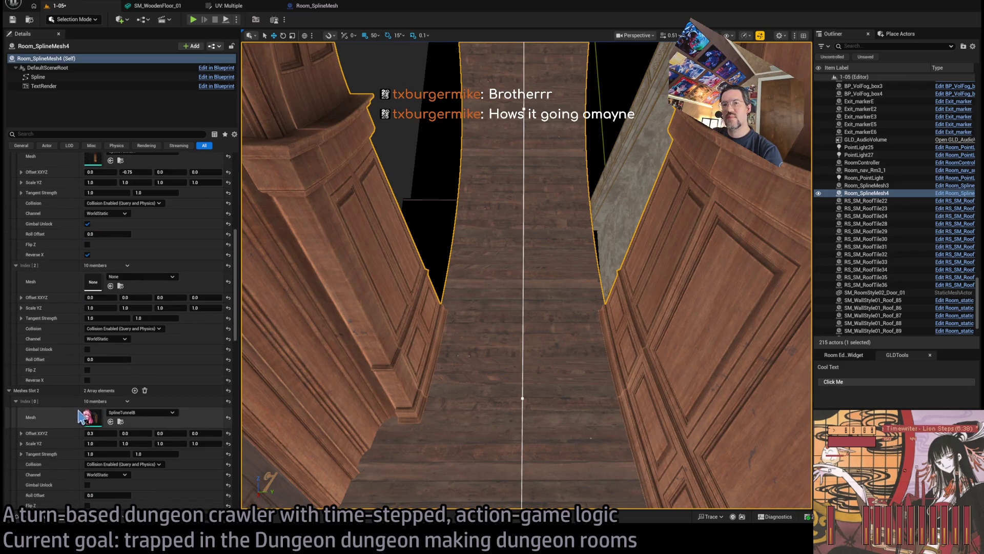
{"action": "scroll", "coordinate": [163, 424], "scroll_direction": "up", "scroll_amount": 4}
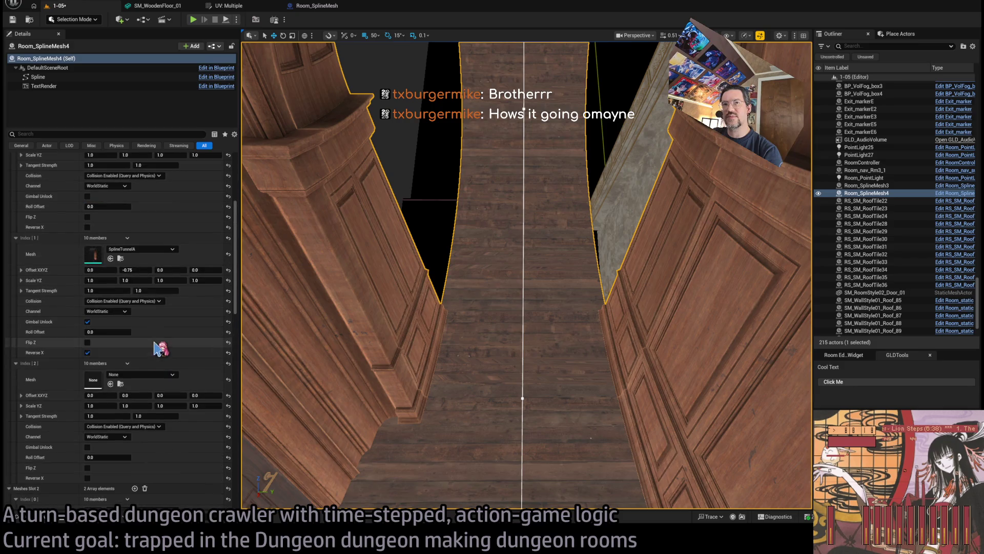
{"action": "scroll", "coordinate": [109, 296], "scroll_direction": "up", "scroll_amount": 2}
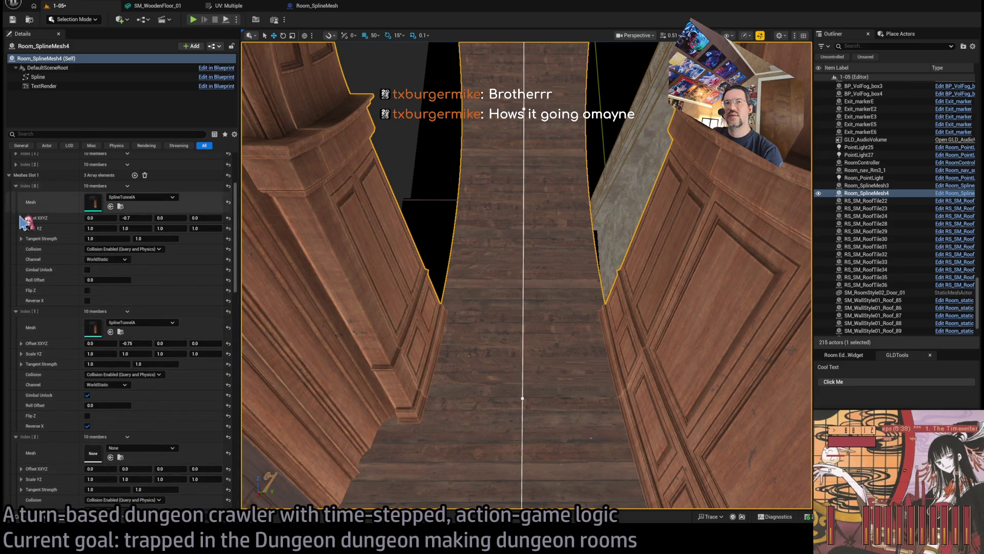
{"action": "left_click", "coordinate": [9, 174]}
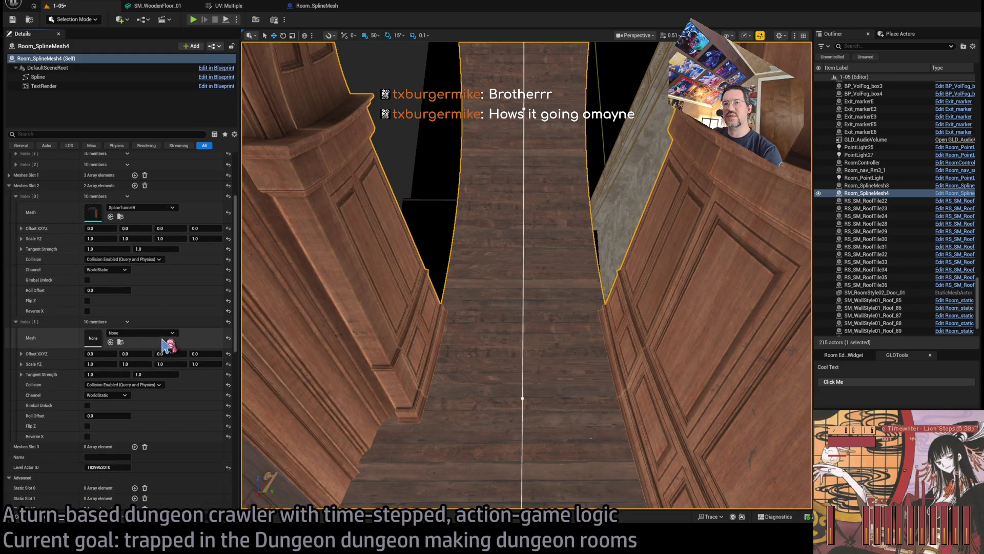
{"action": "left_click", "coordinate": [134, 185]}
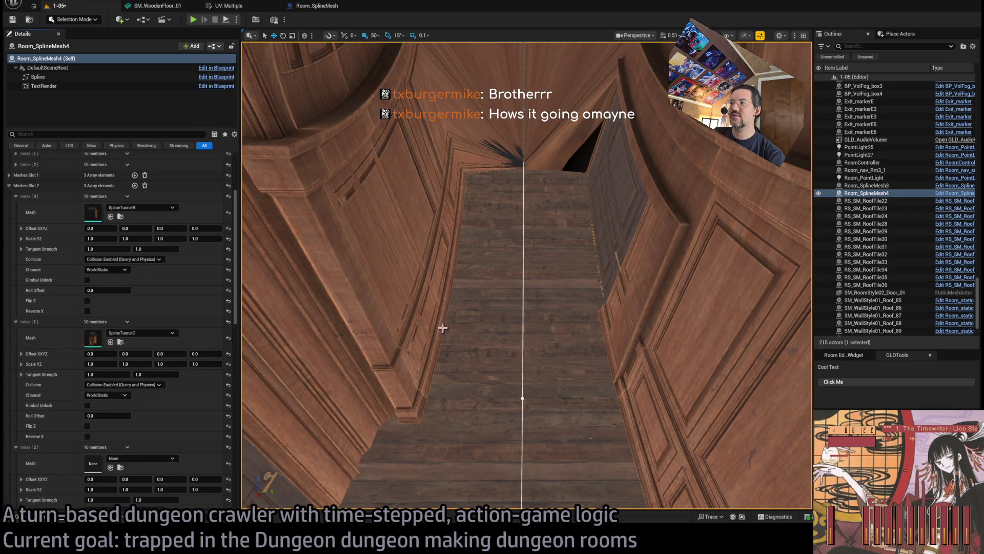
{"action": "left_click", "coordinate": [88, 405]}
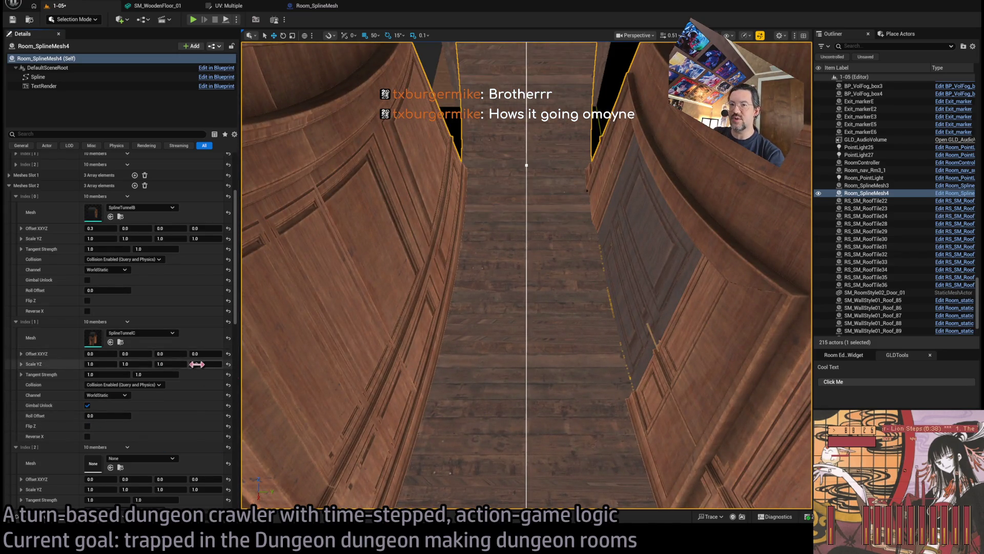
{"action": "mouse_move", "coordinate": [100, 364]}
{"action": "left_mouse_down"}
{"action": "mouse_move", "coordinate": [105, 353]}
{"action": "mouse_move", "coordinate": [149, 377]}
{"action": "left_mouse_up"}
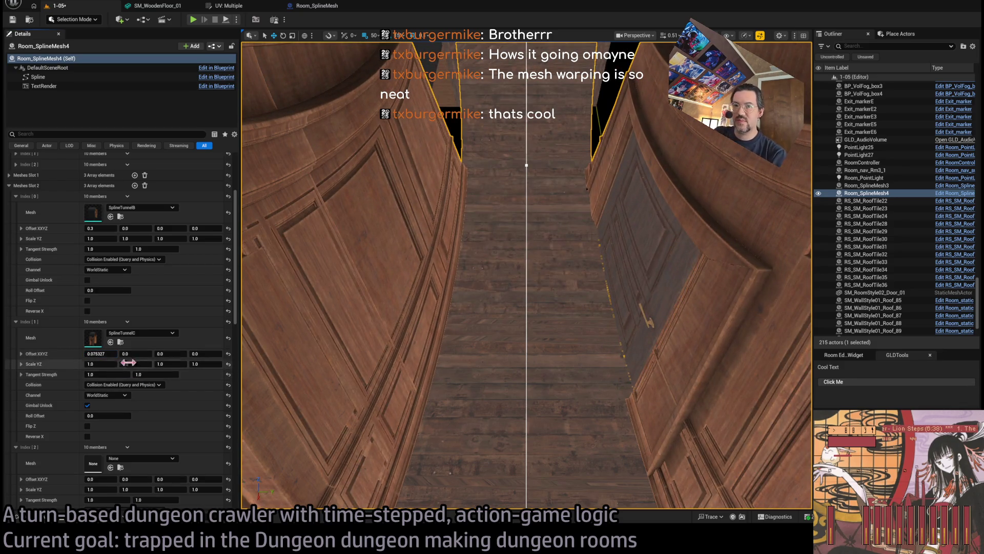
{"action": "left_click", "coordinate": [104, 353]}
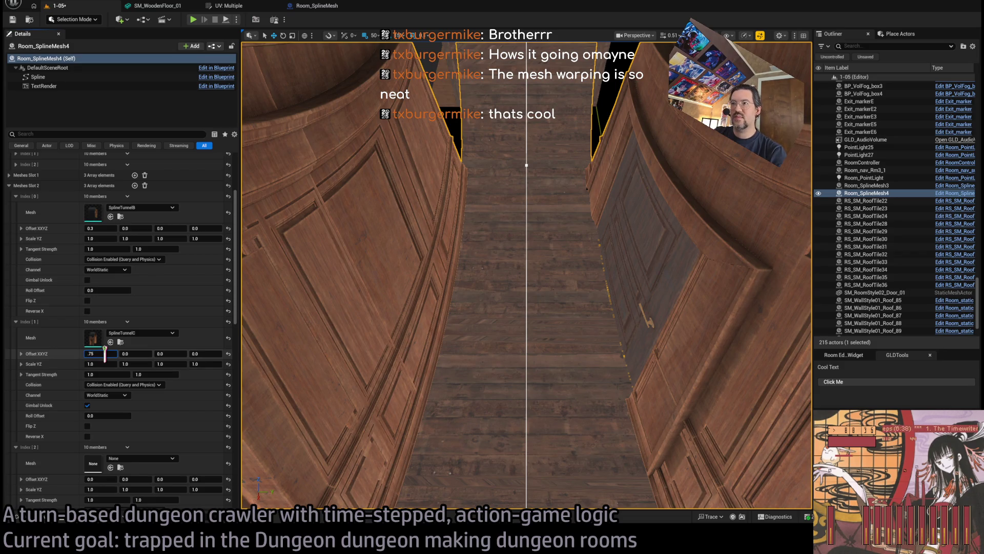
{"action": "type", "text": ".25"}
{"action": "key", "text": "Return"}
{"action": "left_click_drag", "start_coordinate": [306, 338], "coordinate": [306, 339]}
Try second offsets 0.25, -0.25, -0.2 and -0.24, comparing wall shapes and leaving Gimbal Unlock on
{"action": "mouse_move", "coordinate": [135, 353]}
{"action": "left_mouse_down"}
{"action": "mouse_move", "coordinate": [107, 353]}
{"action": "mouse_move", "coordinate": [138, 354]}
{"action": "mouse_move", "coordinate": [118, 353]}
{"action": "left_mouse_up"}
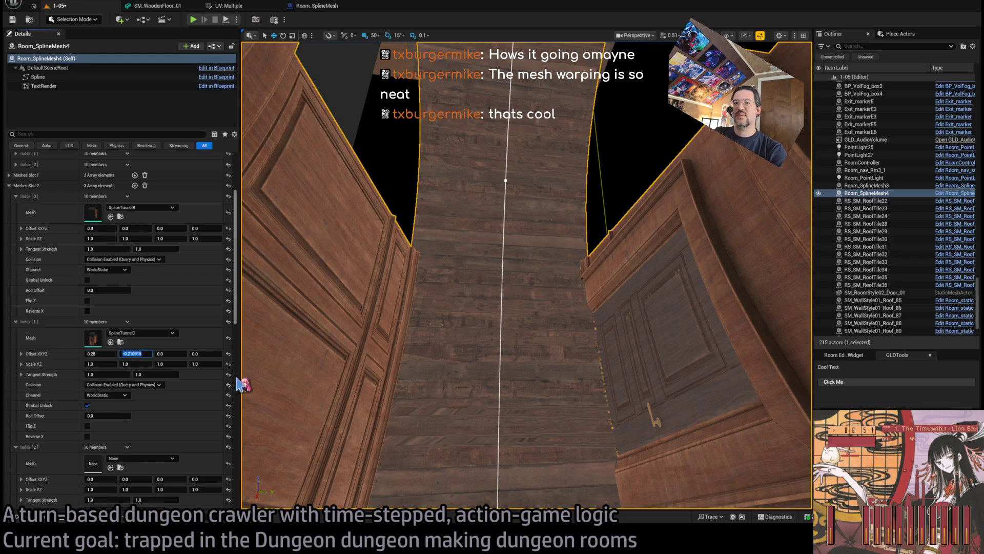
{"action": "key", "text": "Return"}
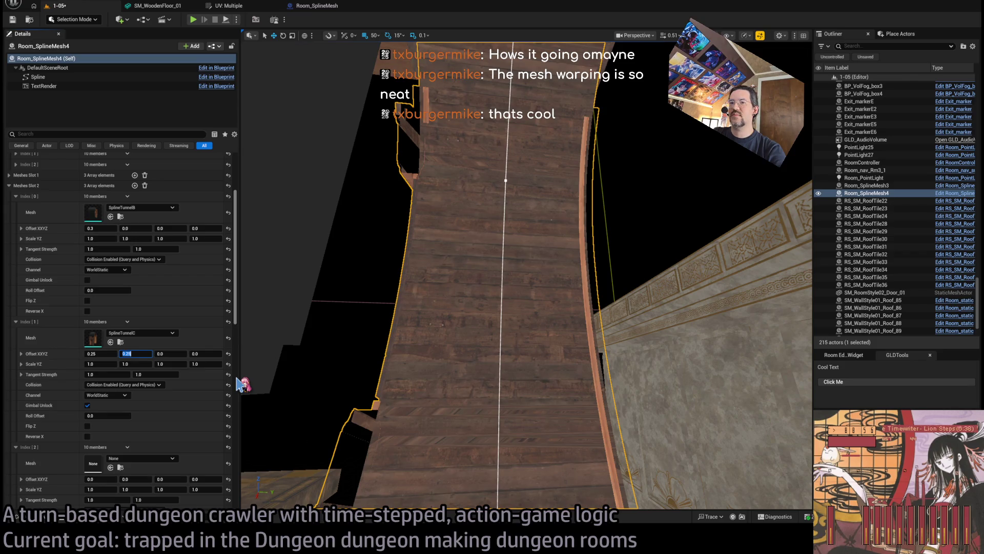
{"action": "type", "text": "-.25"}
{"action": "key", "text": "Return"}
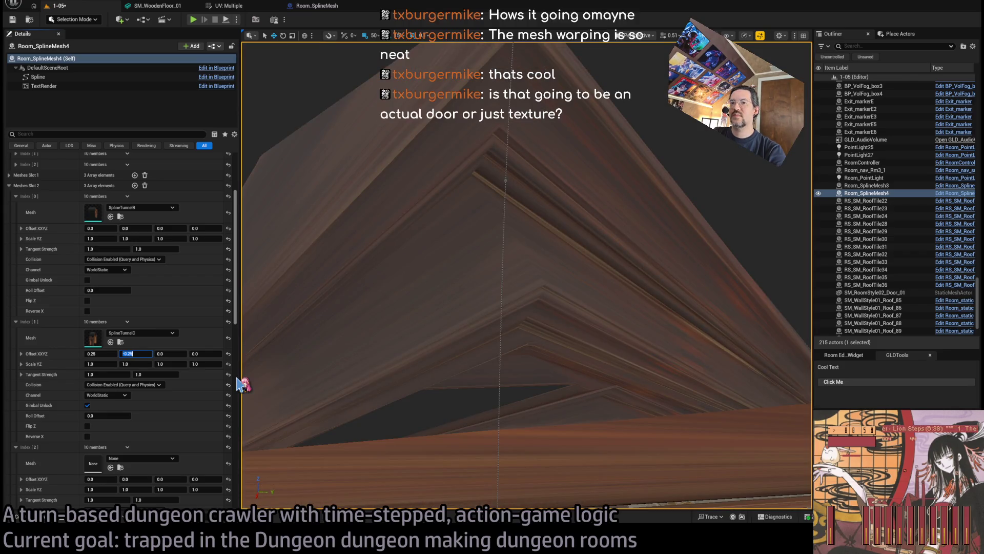
{"action": "type", "text": "-0.24"}
{"action": "key", "text": "Return"}
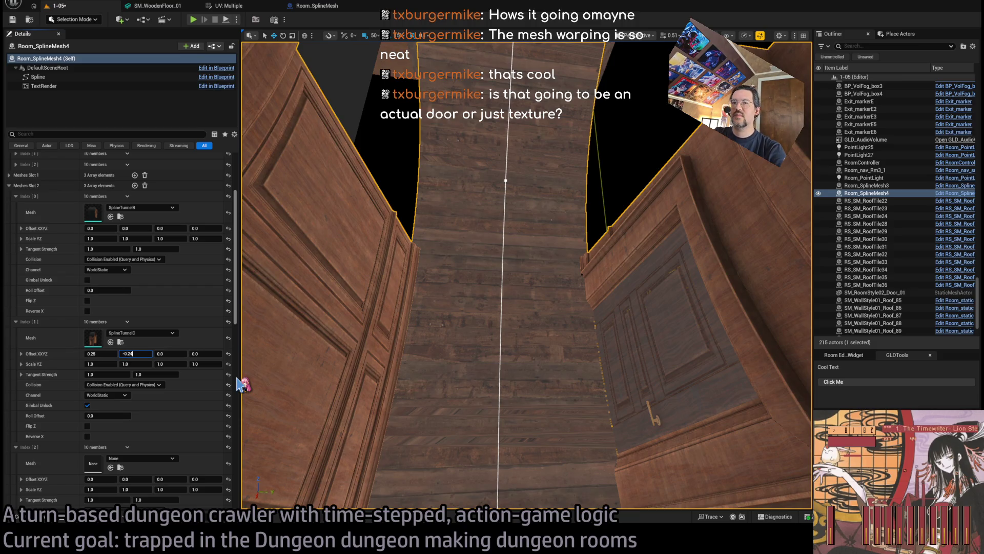
{"action": "key", "text": "Return"}
{"action": "type", "text": "-0.23"}
{"action": "key", "text": "Return"}
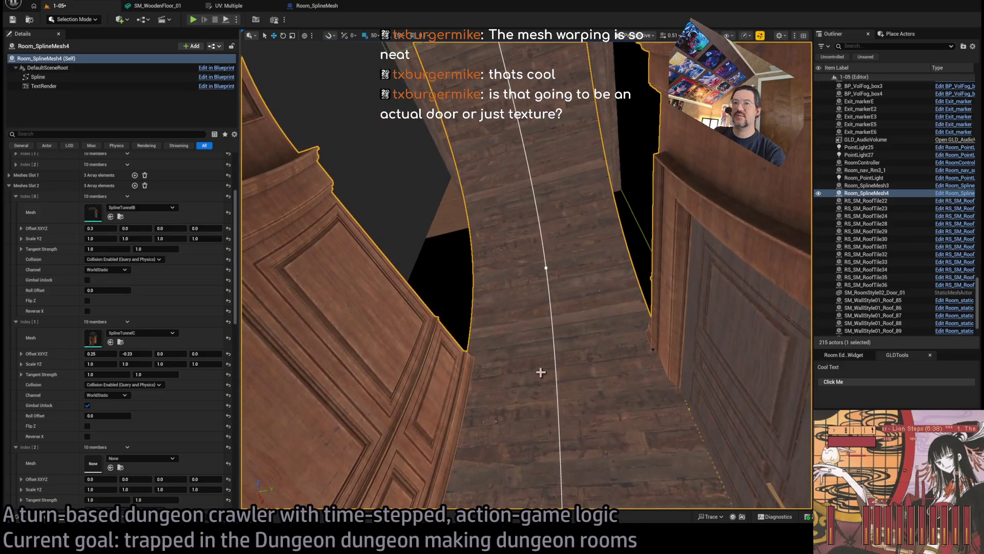
{"action": "left_click", "coordinate": [87, 405]}
{"action": "left_click", "coordinate": [88, 406]}
{"action": "left_click", "coordinate": [88, 405]}
{"action": "left_click", "coordinate": [88, 405]}
{"action": "left_click", "coordinate": [87, 405]}
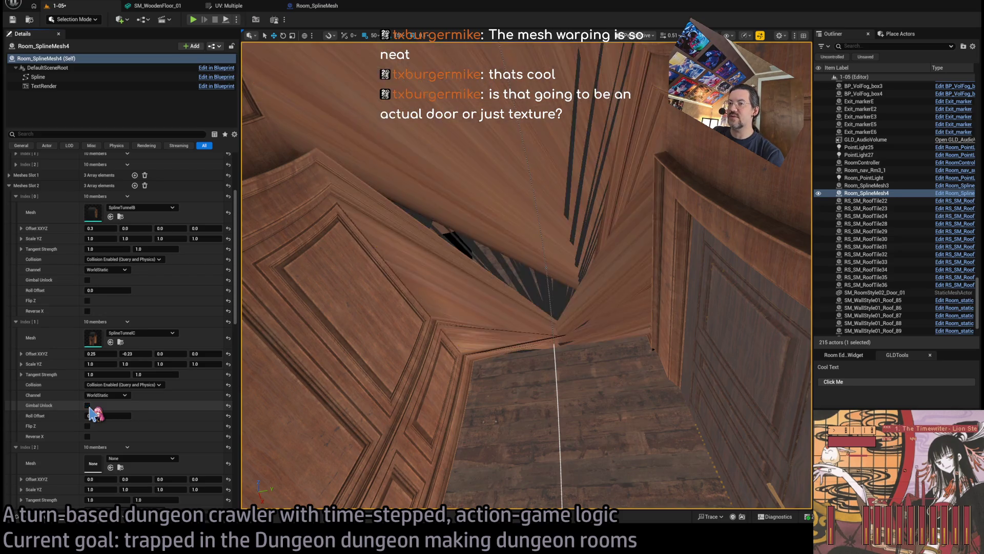
{"action": "left_click", "coordinate": [87, 405]}
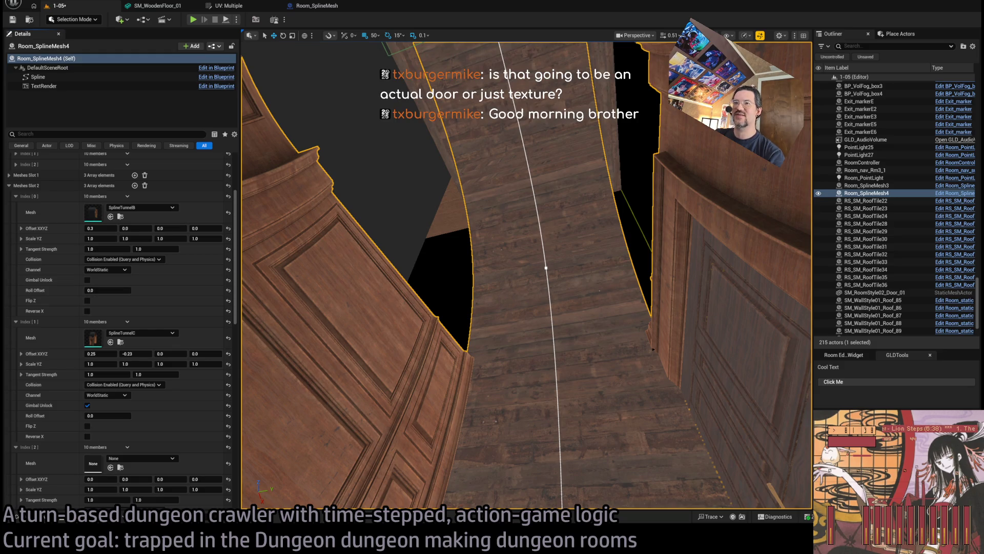
{"action": "left_click_drag", "start_coordinate": [527, 276], "coordinate": [544, 276]}
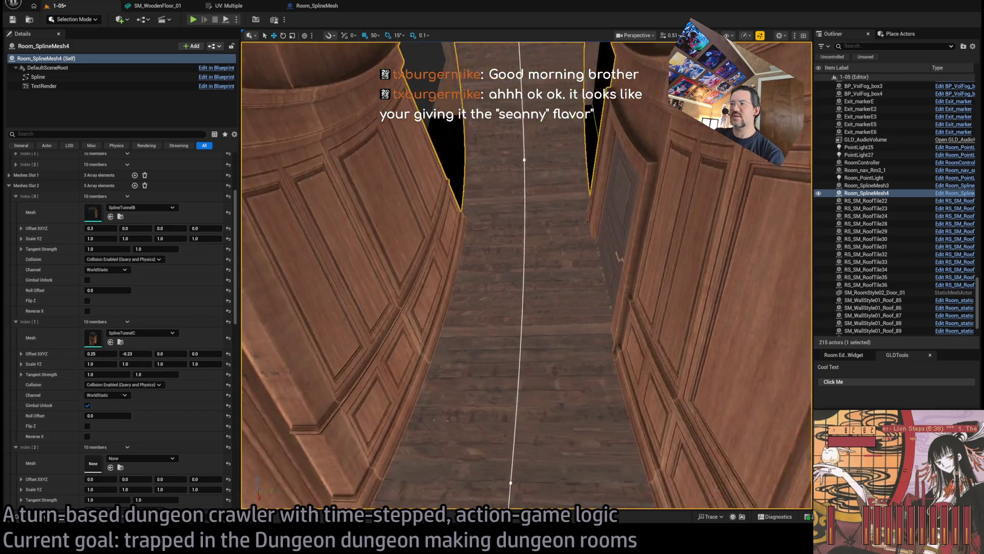
Adjust the last scale values of SplineTunnelB and SplineTunnelC and set SplineTunnelC's second offset to -0.23
{"action": "mouse_move", "coordinate": [523, 277]}
{"action": "left_mouse_down"}
{"action": "mouse_move", "coordinate": [502, 236]}
{"action": "mouse_move", "coordinate": [487, 230]}
{"action": "left_mouse_up"}
{"action": "left_click", "coordinate": [207, 238]}
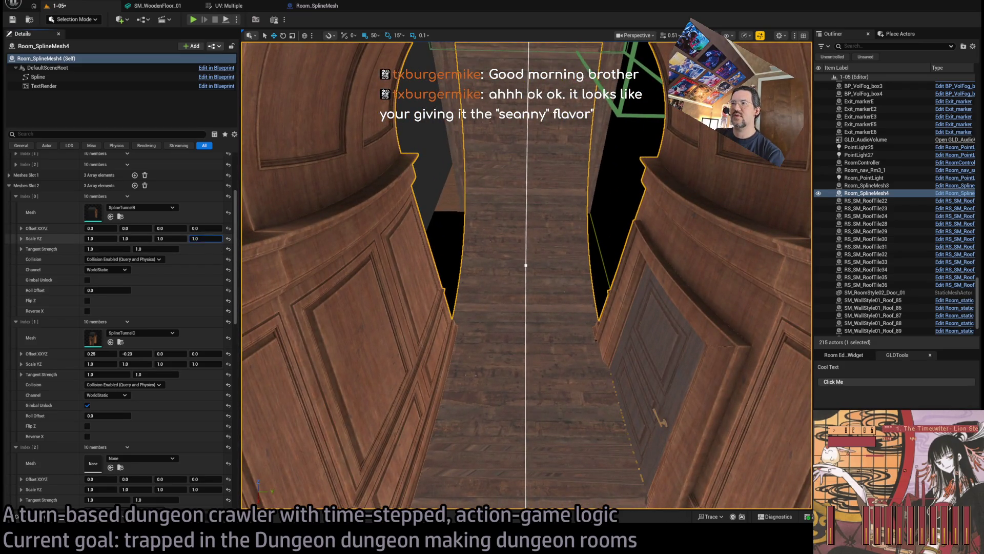
{"action": "left_click_drag", "start_coordinate": [207, 239], "coordinate": [195, 241]}
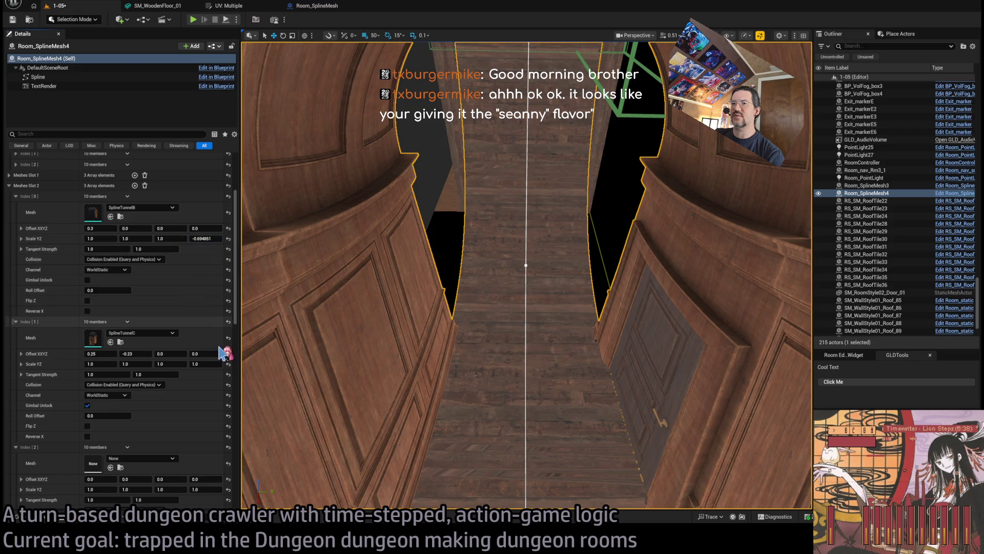
{"action": "left_click_drag", "start_coordinate": [205, 364], "coordinate": [220, 364]}
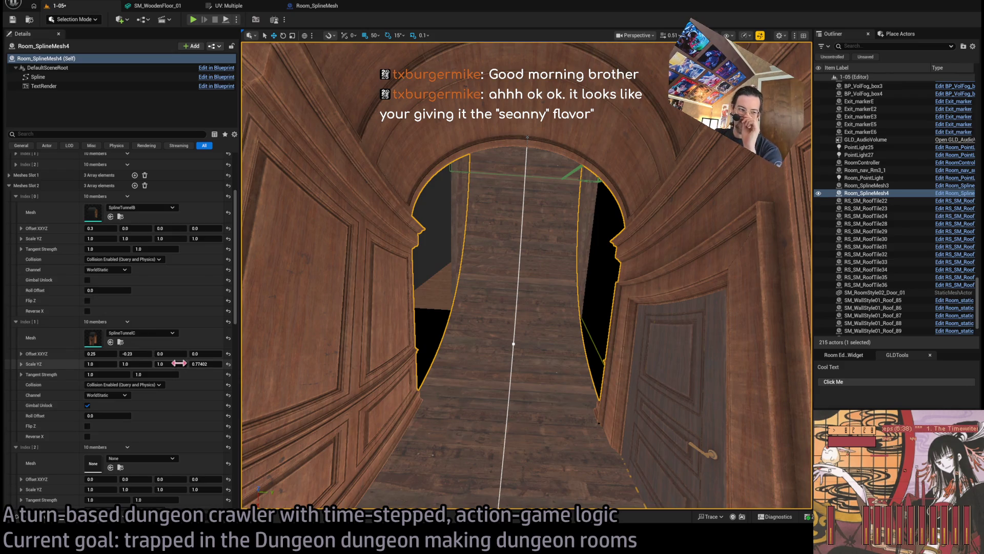
{"action": "mouse_move", "coordinate": [301, 327]}
{"action": "left_mouse_down"}
{"action": "mouse_move", "coordinate": [322, 216]}
{"action": "mouse_move", "coordinate": [328, 303]}
{"action": "left_mouse_up"}
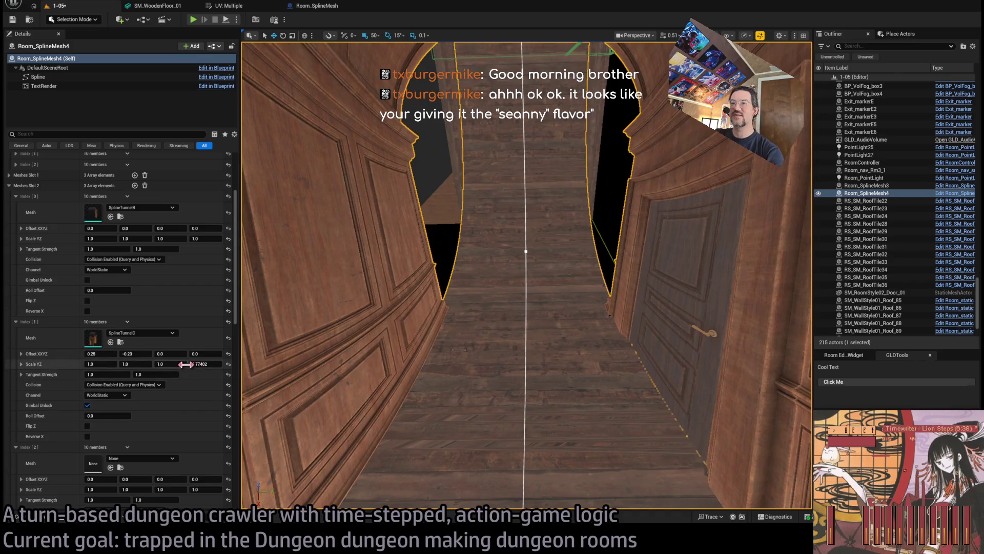
{"action": "mouse_move", "coordinate": [136, 354]}
{"action": "left_mouse_down"}
{"action": "mouse_move", "coordinate": [121, 353]}
{"action": "mouse_move", "coordinate": [134, 353]}
{"action": "left_mouse_up"}
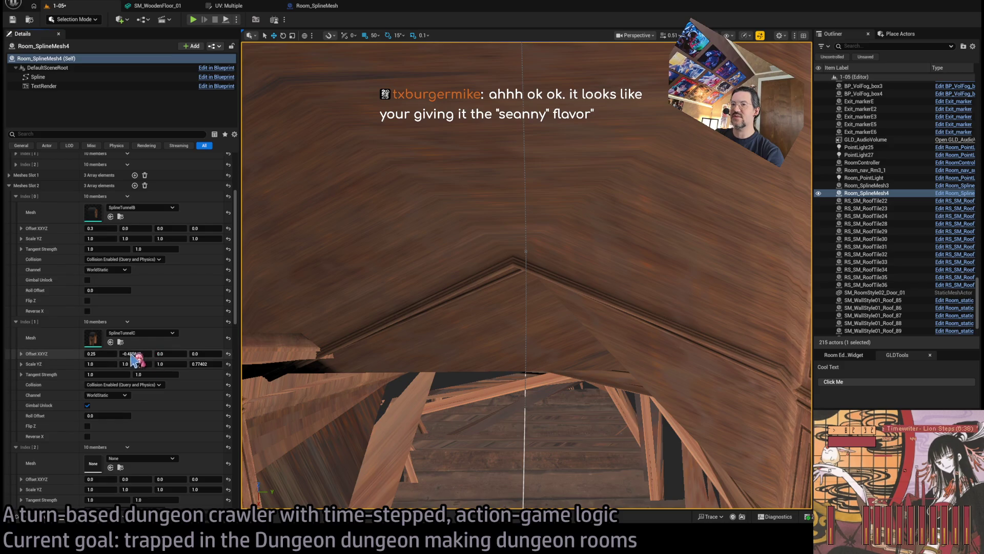
{"action": "type", "text": "-0.23"}
{"action": "key", "text": "Return"}
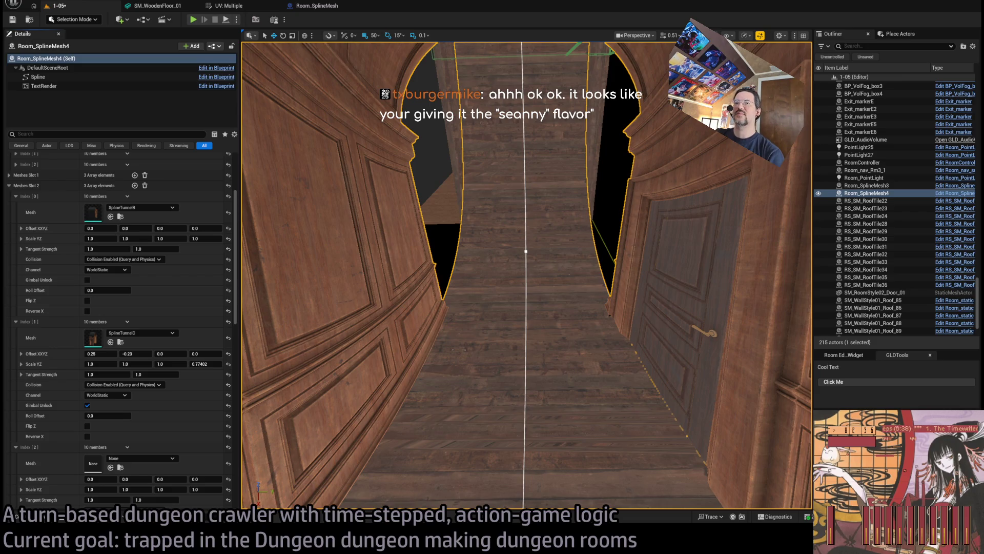
Fly forward through the arched doorway and down the tunnel corridor
{"action": "left_click_drag", "start_coordinate": [526, 287], "coordinate": [526, 251]}
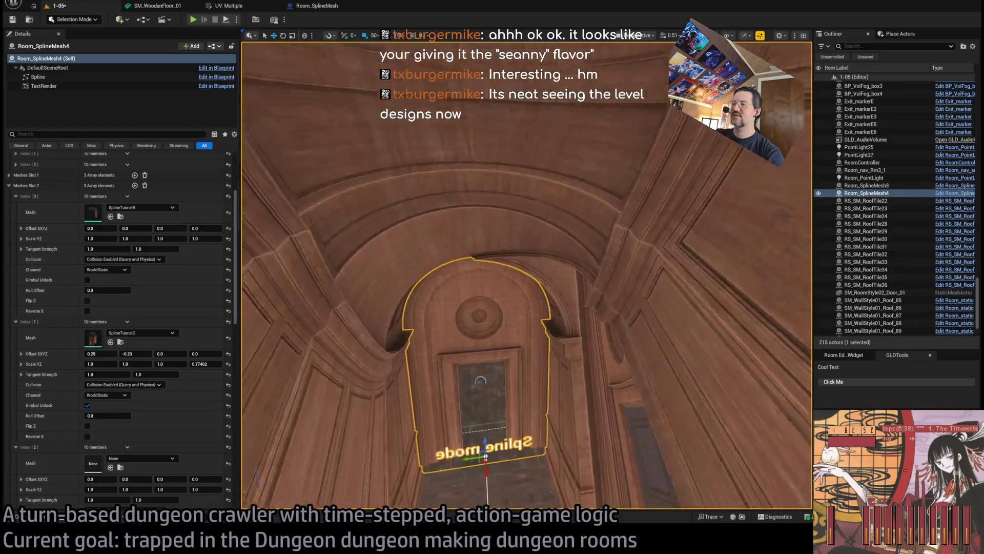
{"action": "key", "text": "w"}
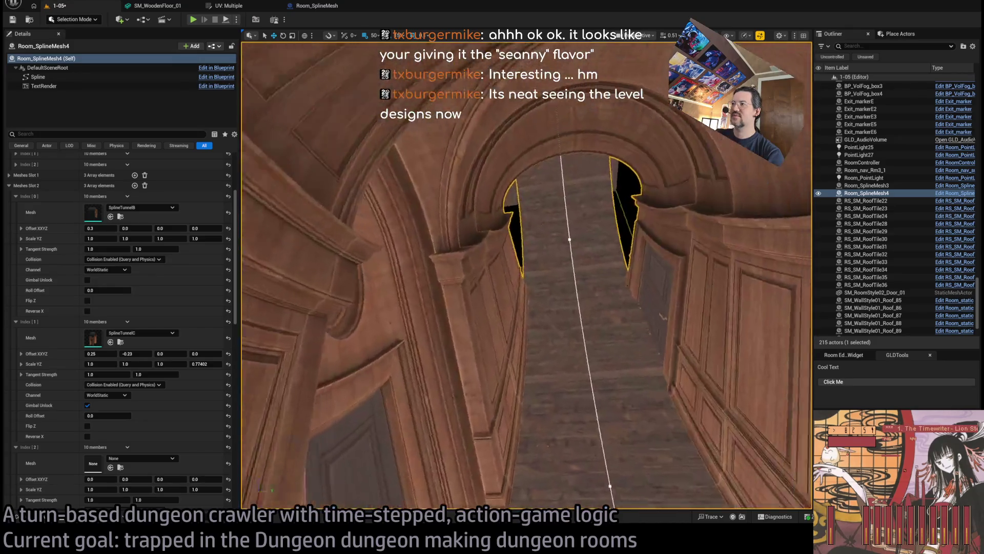
{"action": "key", "text": "w"}
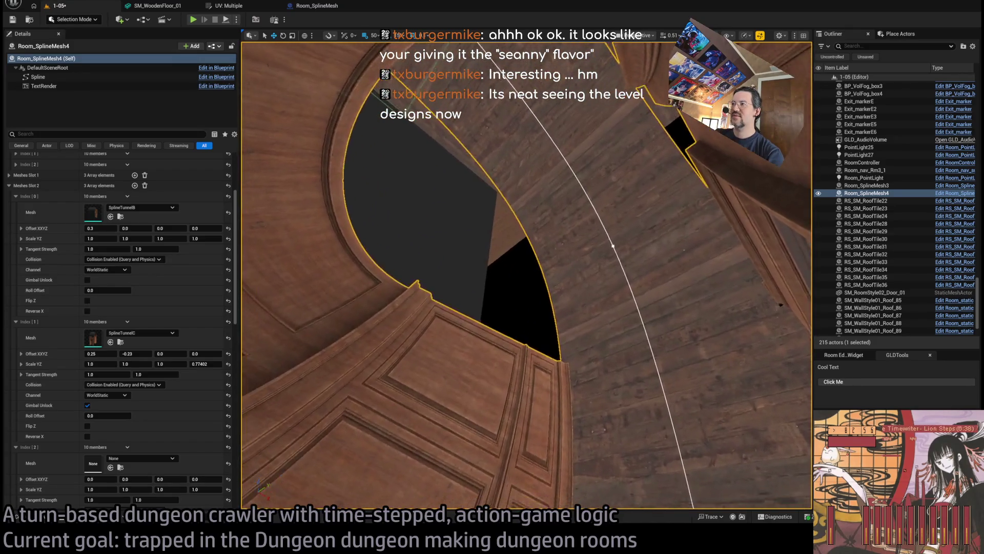
{"action": "scroll", "coordinate": [200, 390], "scroll_direction": "down", "scroll_amount": 2}
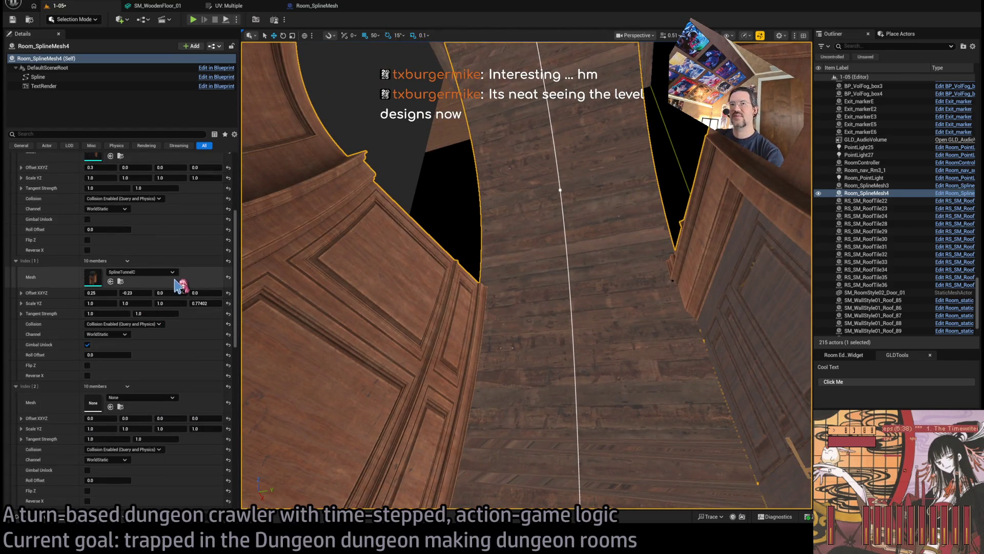
Assign SplineTunnelA to the third Slot 2 entry with Flip Z and Gimbal Unlock, offset about -0.23
{"action": "scroll", "coordinate": [192, 258], "scroll_direction": "up", "scroll_amount": 1}
{"action": "scroll", "coordinate": [192, 258], "scroll_direction": "down", "scroll_amount": 1}
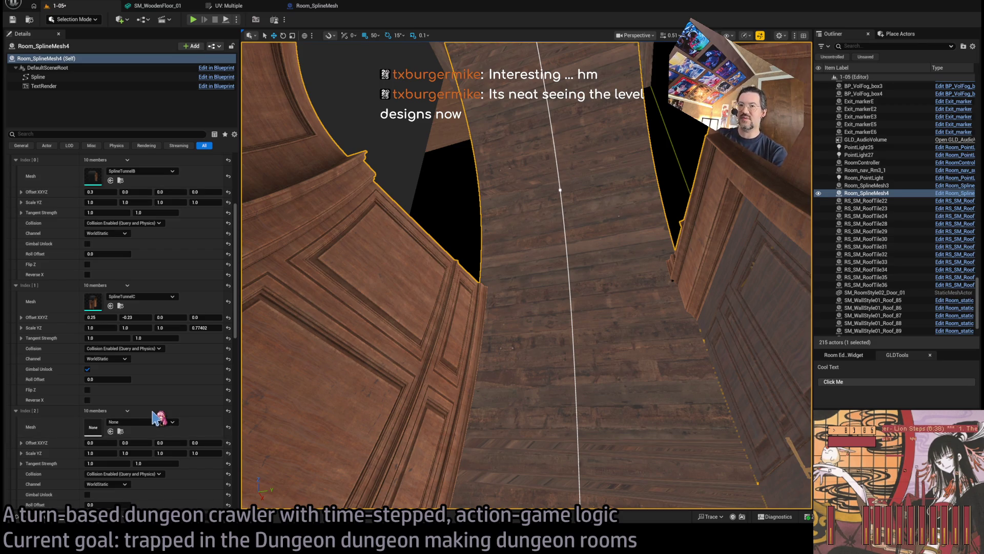
{"action": "key", "text": "ctrl+z"}
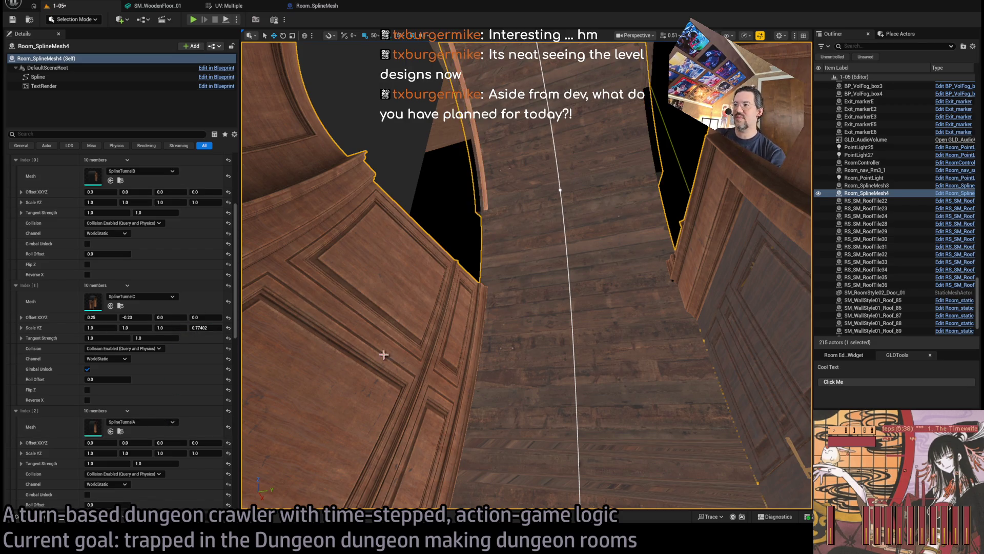
{"action": "scroll", "coordinate": [410, 369], "scroll_direction": "down", "scroll_amount": 4}
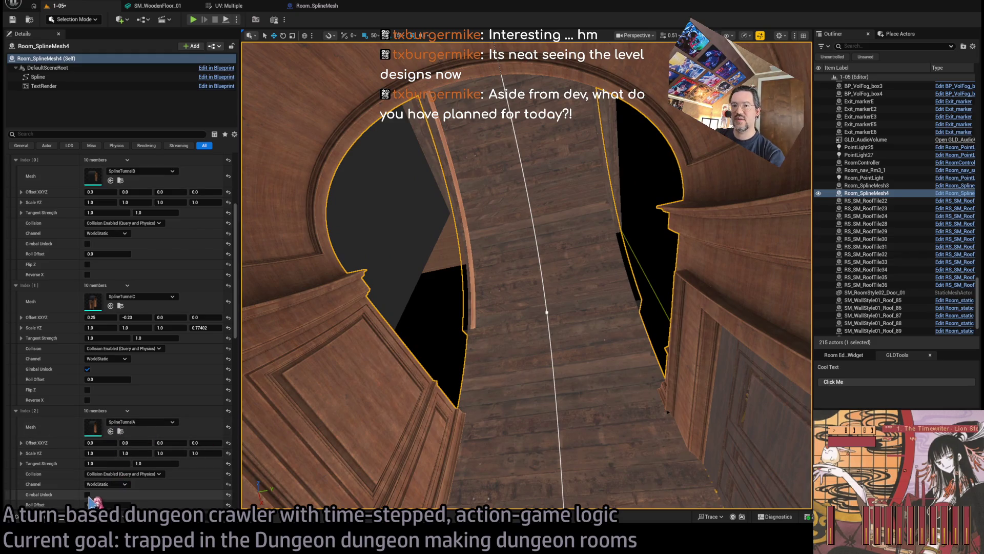
{"action": "scroll", "coordinate": [205, 403], "scroll_direction": "down", "scroll_amount": 2}
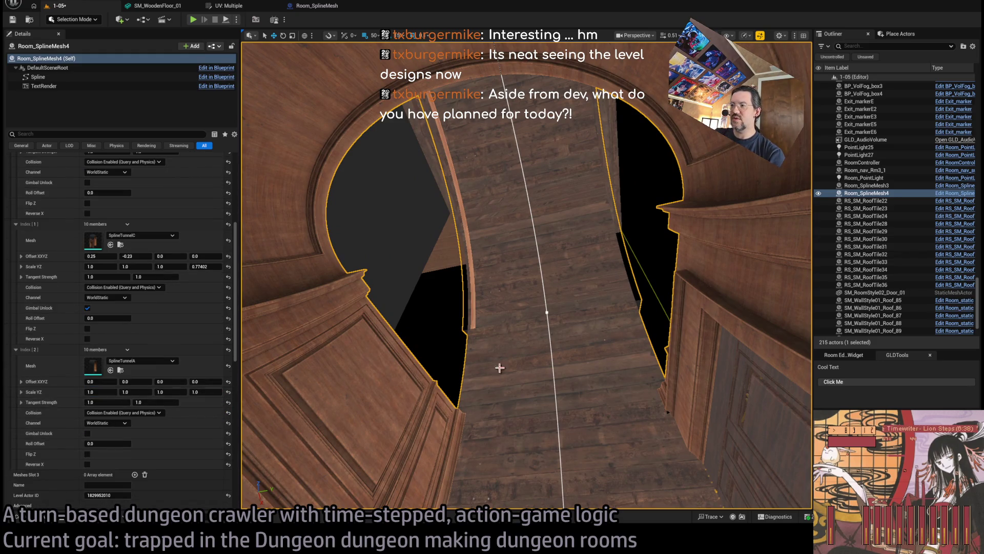
{"action": "left_click", "coordinate": [88, 454]}
{"action": "left_click", "coordinate": [88, 433]}
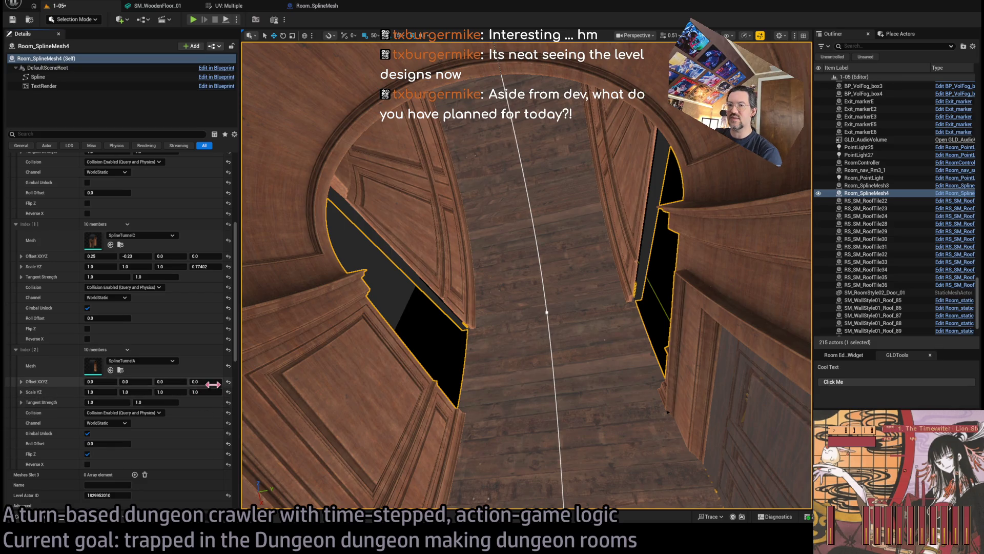
{"action": "scroll", "coordinate": [450, 358], "scroll_direction": "up", "scroll_amount": 2}
{"action": "mouse_move", "coordinate": [681, 447]}
{"action": "left_mouse_down"}
{"action": "mouse_move", "coordinate": [640, 389]}
{"action": "mouse_move", "coordinate": [682, 447]}
{"action": "left_mouse_up"}
{"action": "left_click_drag", "start_coordinate": [100, 390], "coordinate": [88, 382]}
{"action": "key", "text": "ctrl+z"}
{"action": "left_click", "coordinate": [100, 381]}
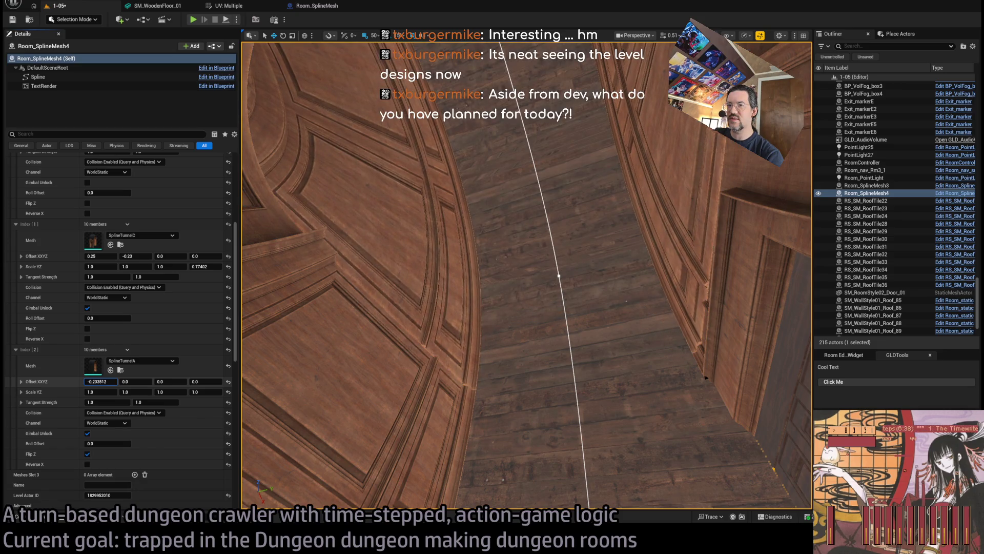
Try -0.24 for the third mesh's first offset and set the second mesh's last scale to 0.75
{"action": "left_click", "coordinate": [100, 381]}
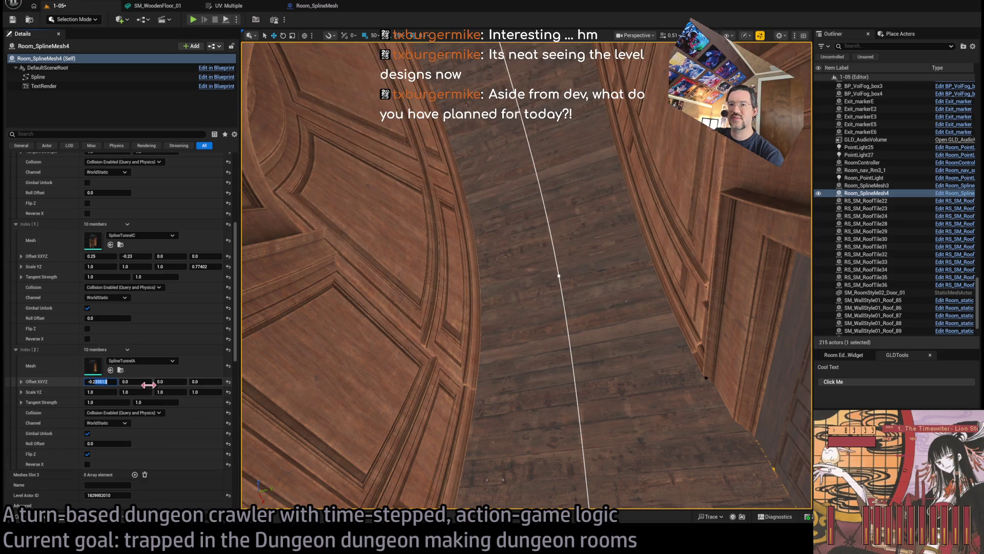
{"action": "type", "text": "-0.24"}
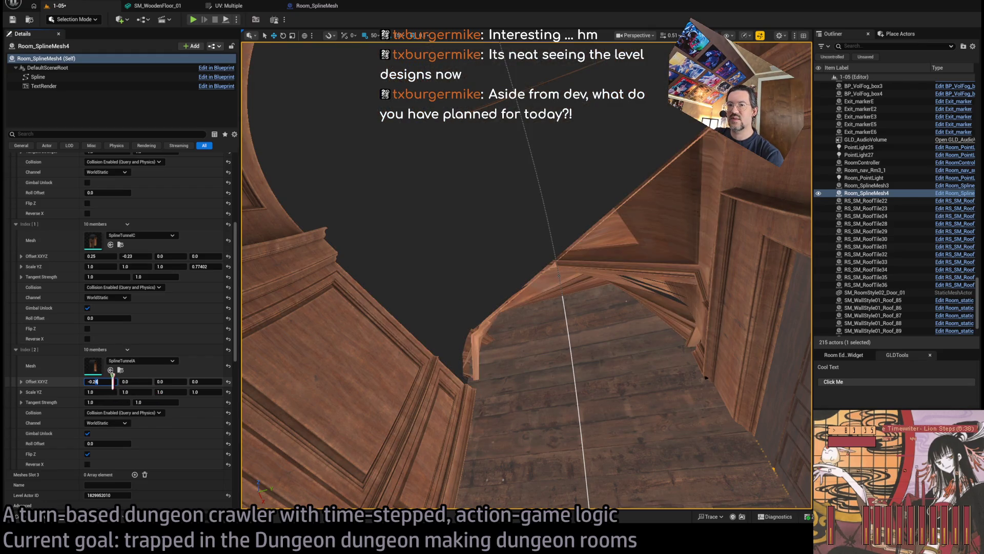
{"action": "key", "text": "Escape"}
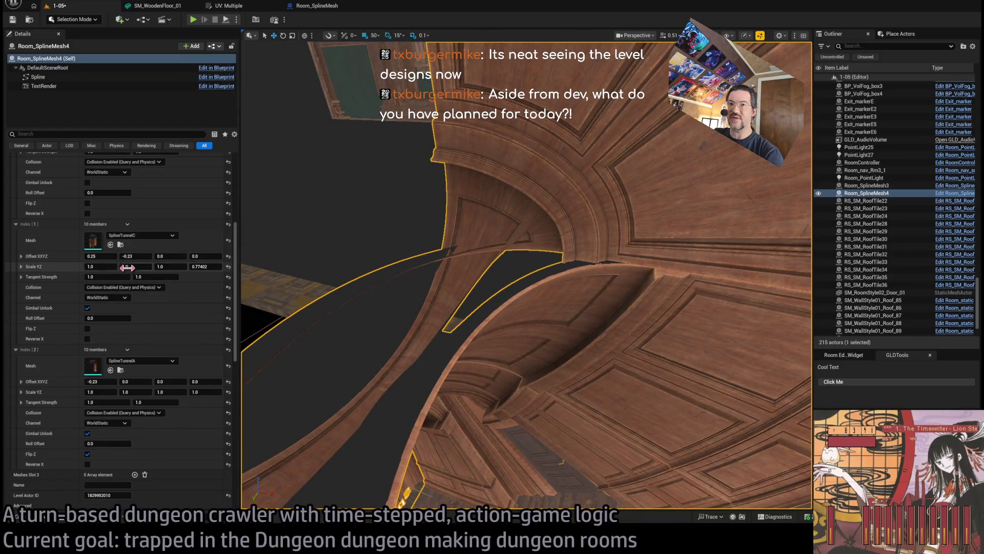
{"action": "left_click", "coordinate": [205, 266]}
{"action": "type", "text": "0.75"}
{"action": "key", "text": "Return"}
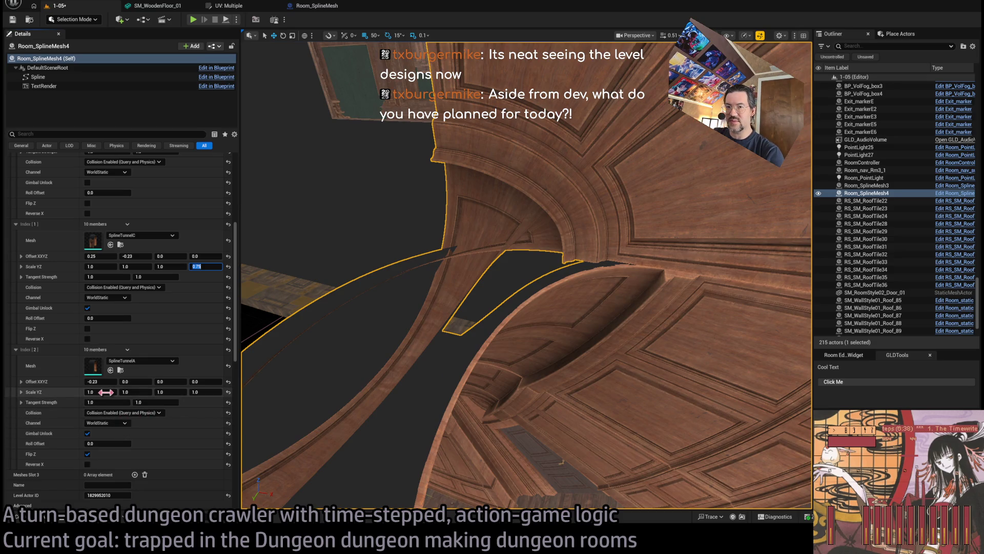
Set the third mesh's scale values to 0.75 and 0.66666
{"action": "mouse_move", "coordinate": [108, 393]}
{"action": "left_mouse_down"}
{"action": "mouse_move", "coordinate": [136, 391]}
{"action": "mouse_move", "coordinate": [124, 391]}
{"action": "left_mouse_up"}
{"action": "key", "text": "ctrl+z"}
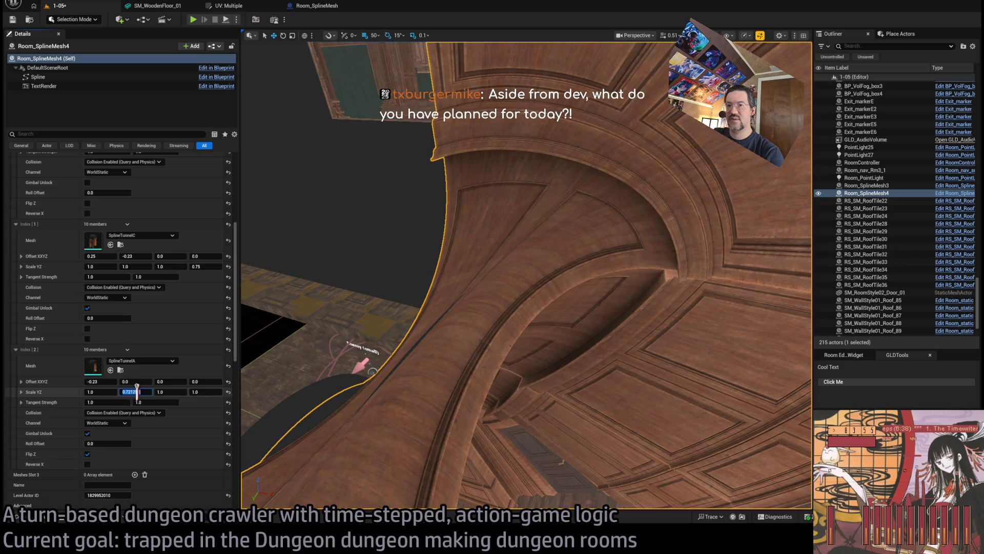
{"action": "type", "text": "0.75"}
{"action": "key", "text": "Return"}
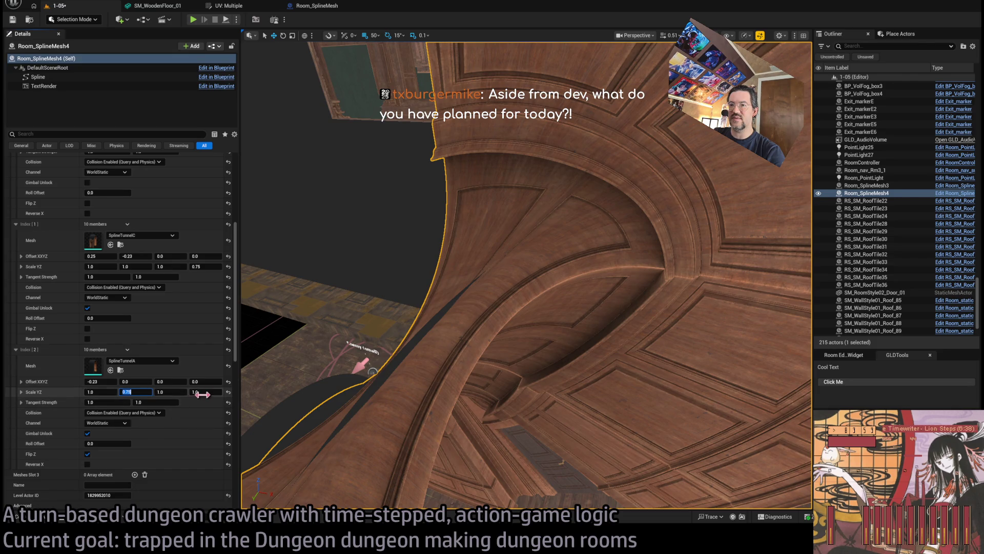
{"action": "left_click_drag", "start_coordinate": [199, 392], "coordinate": [188, 392]}
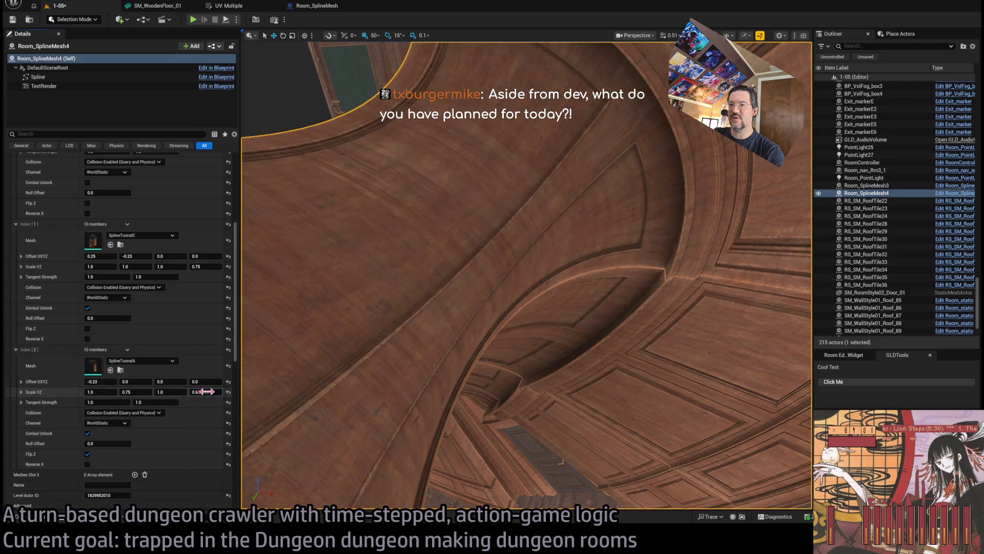
{"action": "left_click", "coordinate": [205, 391]}
{"action": "key", "text": "BackSpace"}
{"action": "type", "text": "66"}
{"action": "key", "text": "Return"}
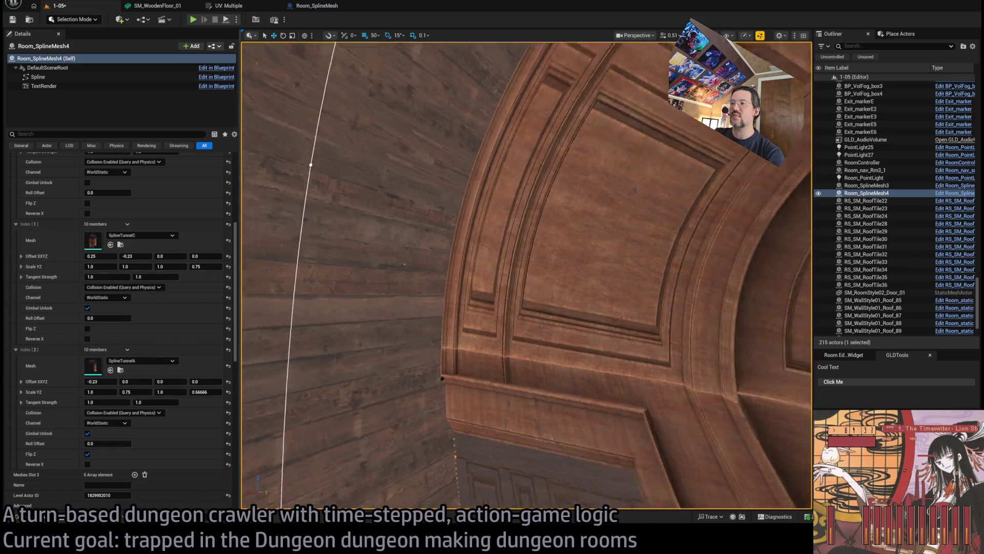
{"action": "mouse_move", "coordinate": [442, 378]}
{"action": "left_mouse_down"}
{"action": "mouse_move", "coordinate": [534, 351]}
{"action": "mouse_move", "coordinate": [549, 198]}
{"action": "mouse_move", "coordinate": [379, 440]}
{"action": "left_mouse_up"}
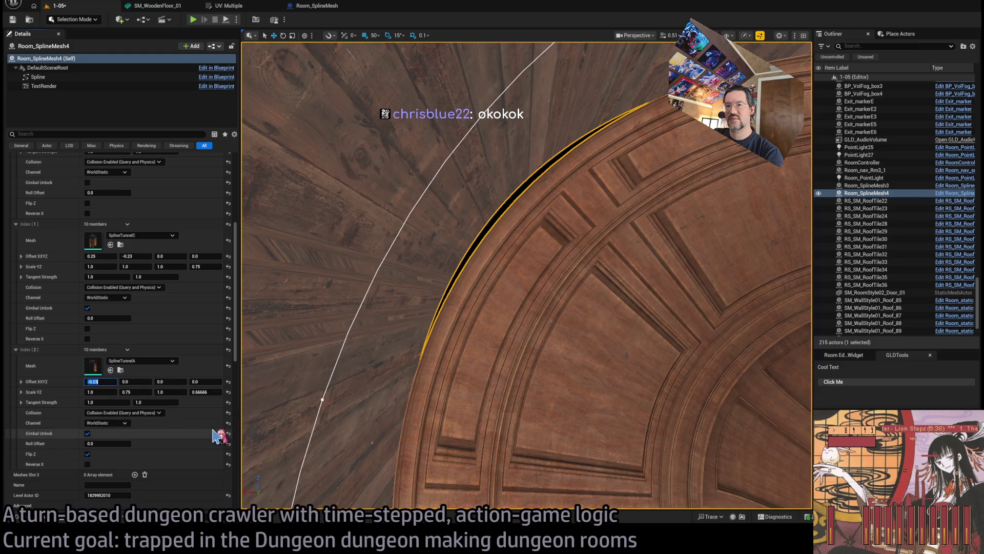
Leave the second mesh's first offset unchanged and reset the third mesh's first offset to 0.0
{"action": "left_click", "coordinate": [105, 255]}
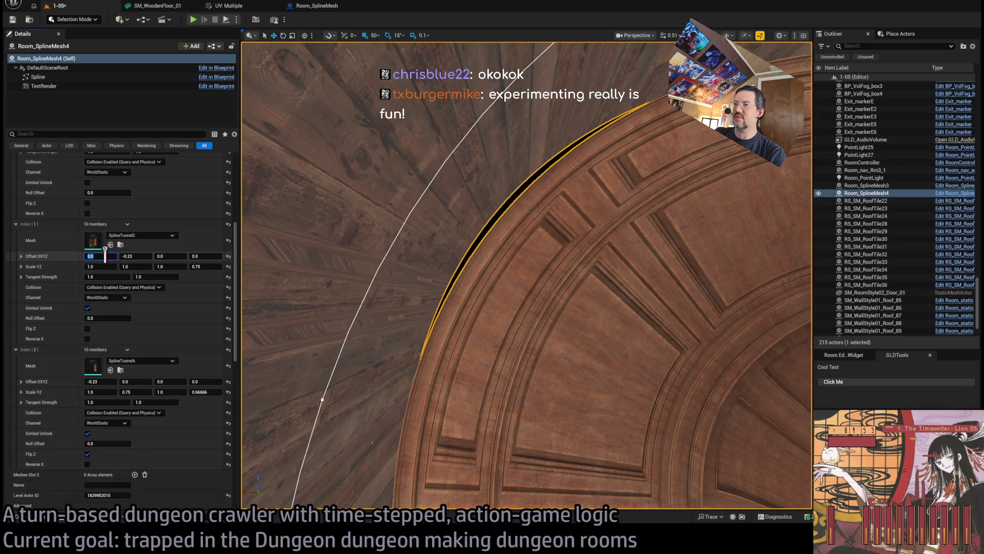
{"action": "type", "text": "0.25"}
{"action": "key", "text": "Return"}
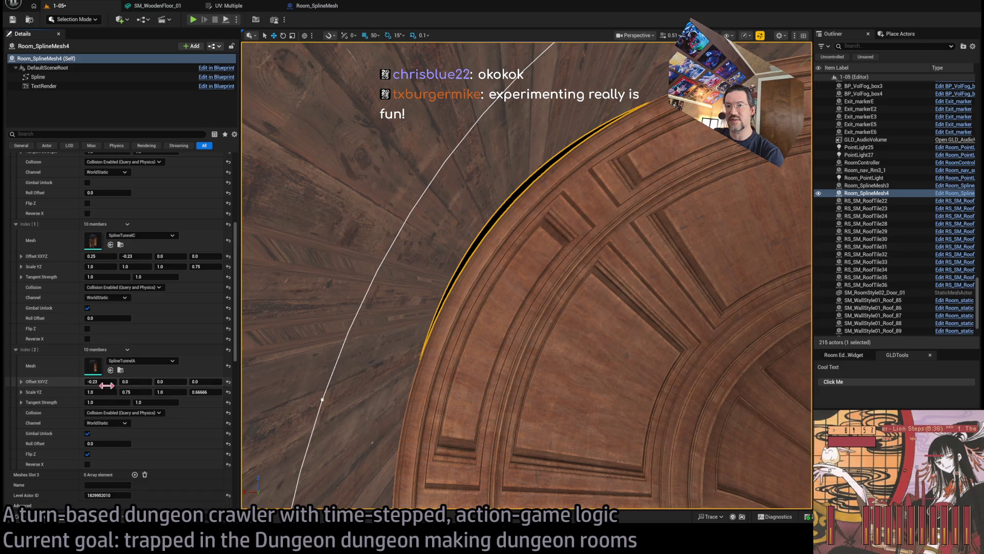
{"action": "left_click_drag", "start_coordinate": [103, 381], "coordinate": [142, 390]}
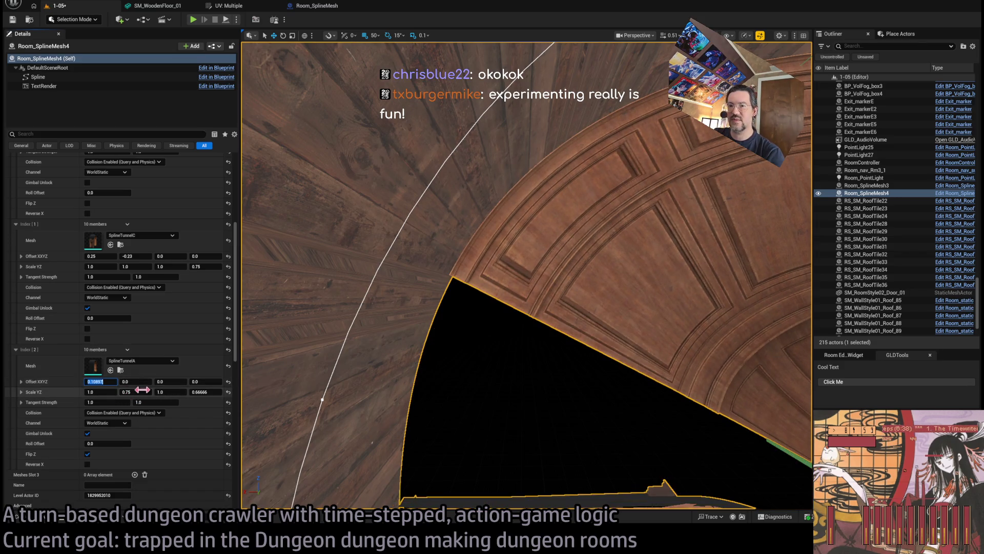
{"action": "type", "text": "0"}
{"action": "key", "text": "Return"}
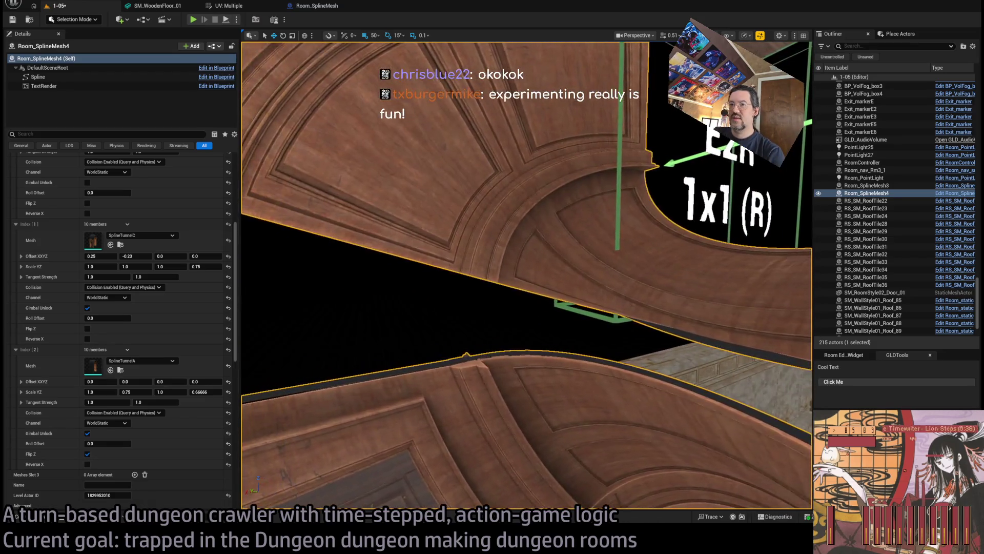
Inspect the curved tunnel, revert trial scale changes, and set the second mesh's second offset to 0.0
{"action": "left_click_drag", "start_coordinate": [362, 367], "coordinate": [363, 367]}
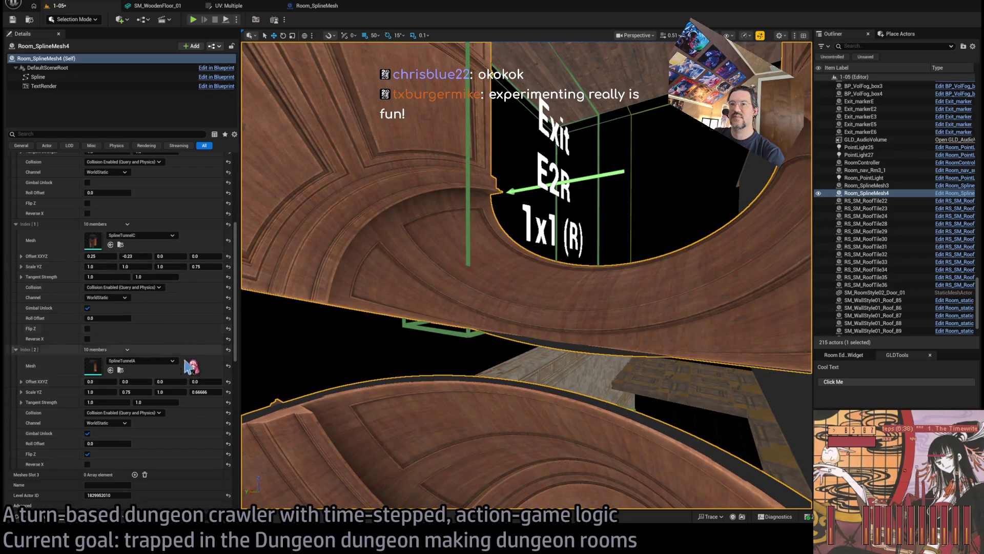
{"action": "left_click_drag", "start_coordinate": [282, 351], "coordinate": [282, 351]}
{"action": "left_click_drag", "start_coordinate": [432, 354], "coordinate": [432, 354]}
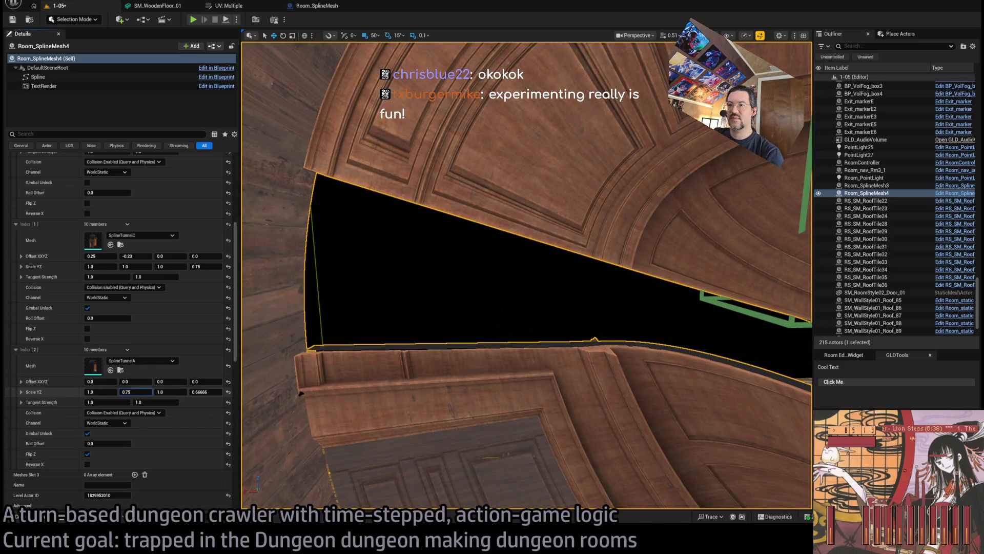
{"action": "left_click_drag", "start_coordinate": [136, 392], "coordinate": [154, 403]}
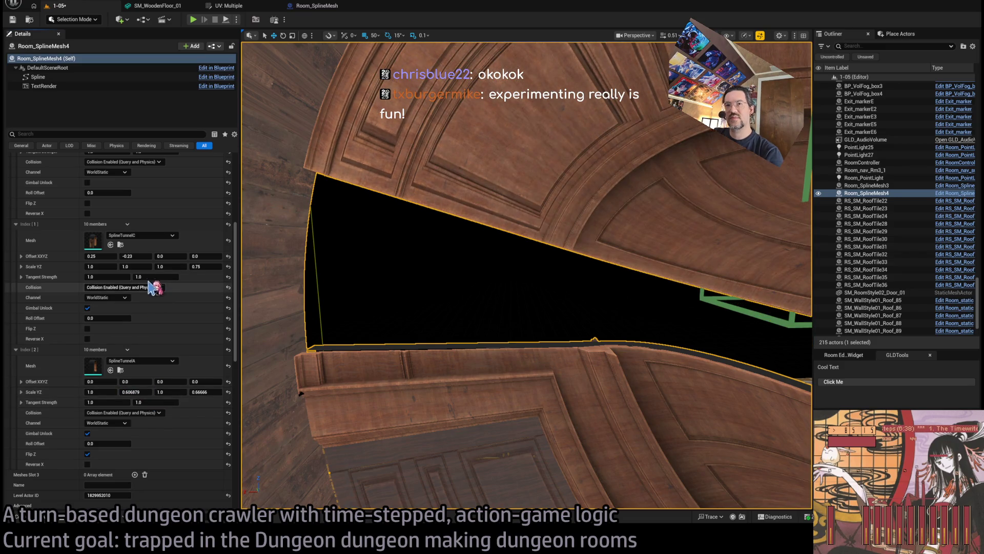
{"action": "key", "text": "ctrl+z"}
{"action": "left_click_drag", "start_coordinate": [200, 266], "coordinate": [130, 256]}
{"action": "key", "text": "ctrl+z"}
{"action": "type", "text": "0"}
{"action": "key", "text": "Return"}
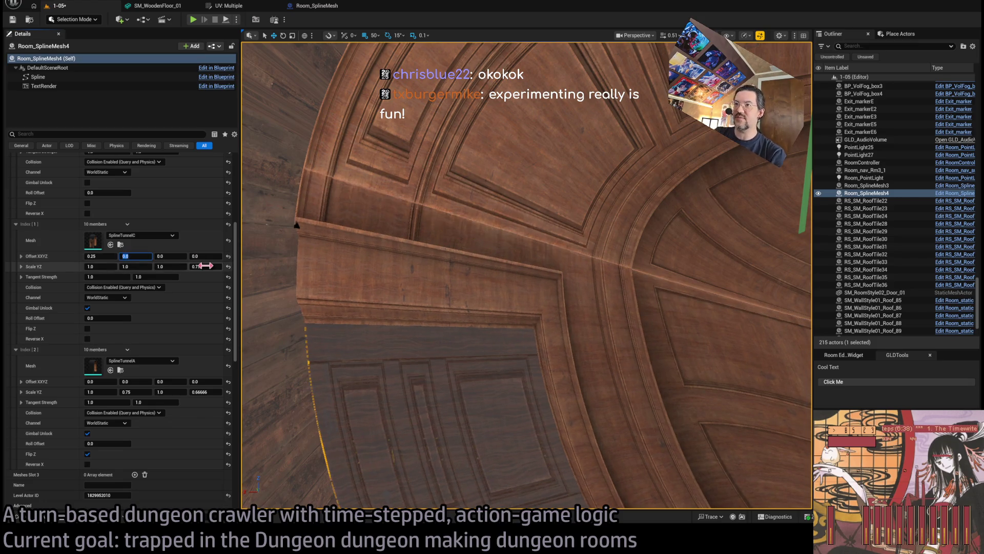